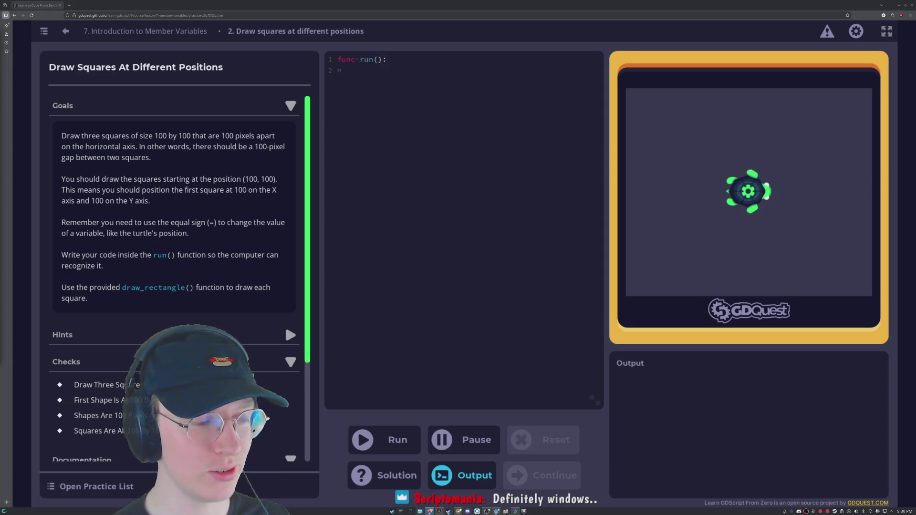
- Write drawrectangle(100,100) in run(), then remove a trial position(100,100) line
click(418, 141)
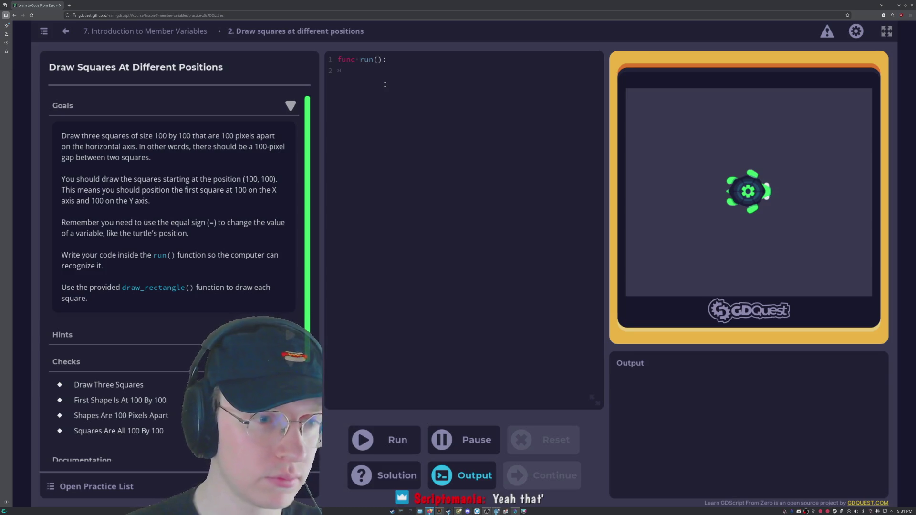
text(draw)
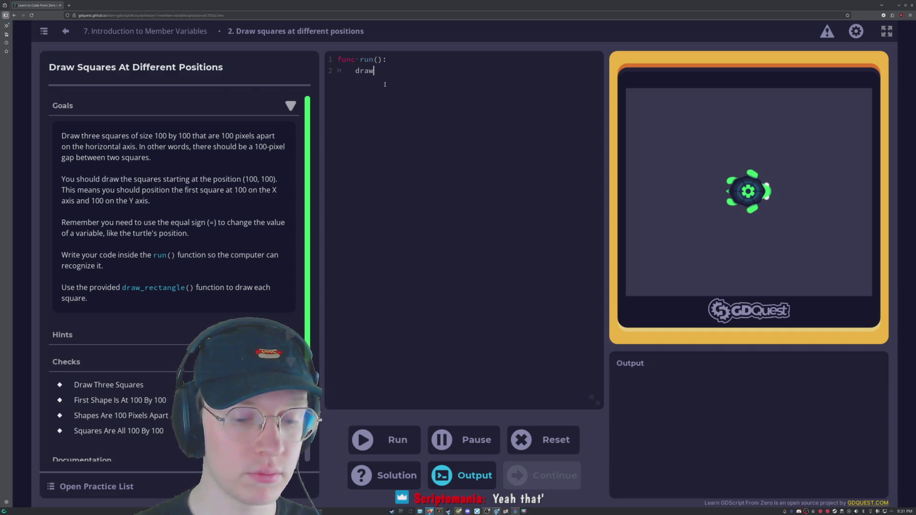
text(rec)
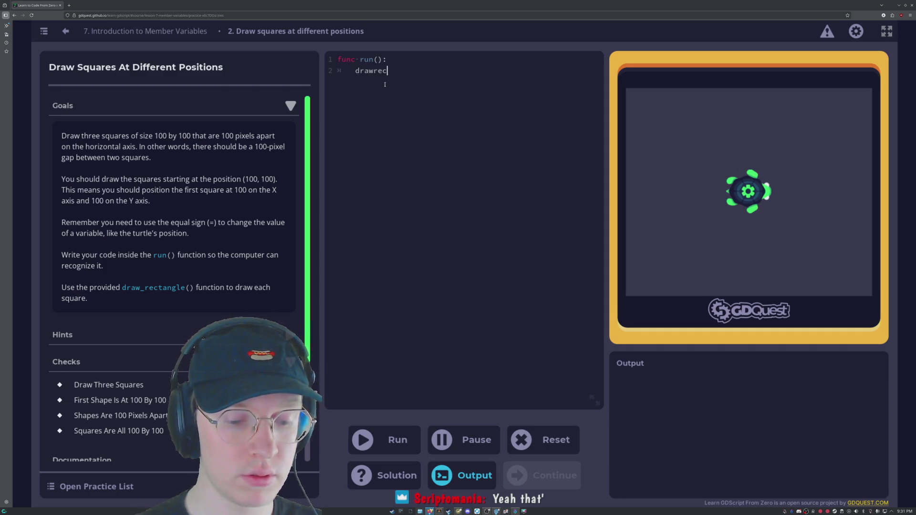
text(tangle()
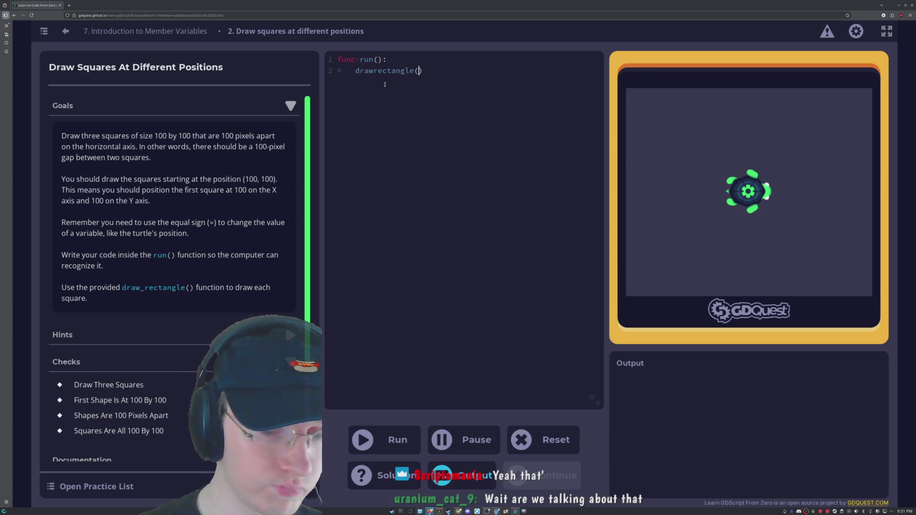
text(100)
text(,100)
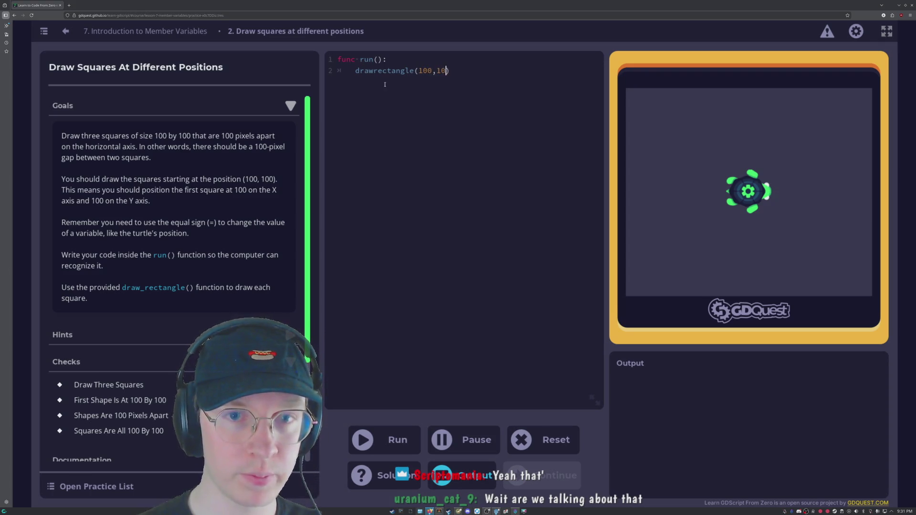
key(Return)
text(position(100,100))
key(shift+Left)
key(shift+Left)
key(shift+Left)
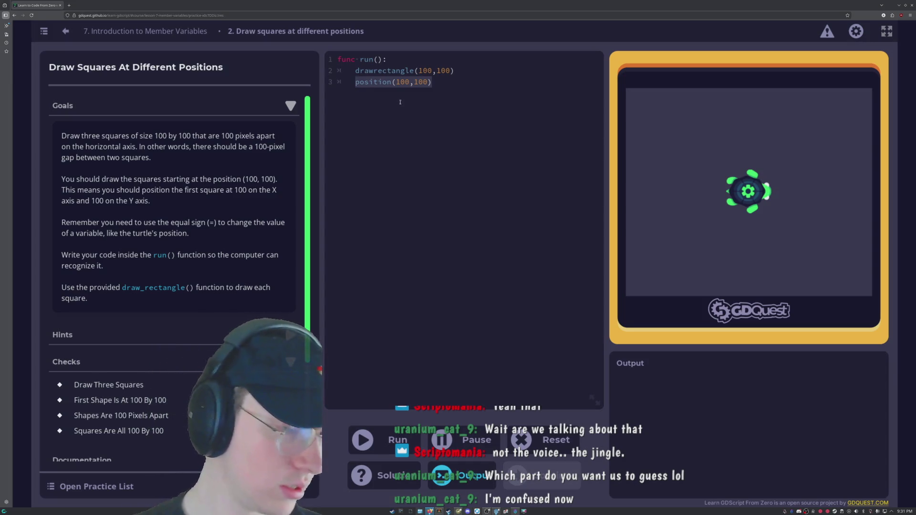
key(BackSpace)
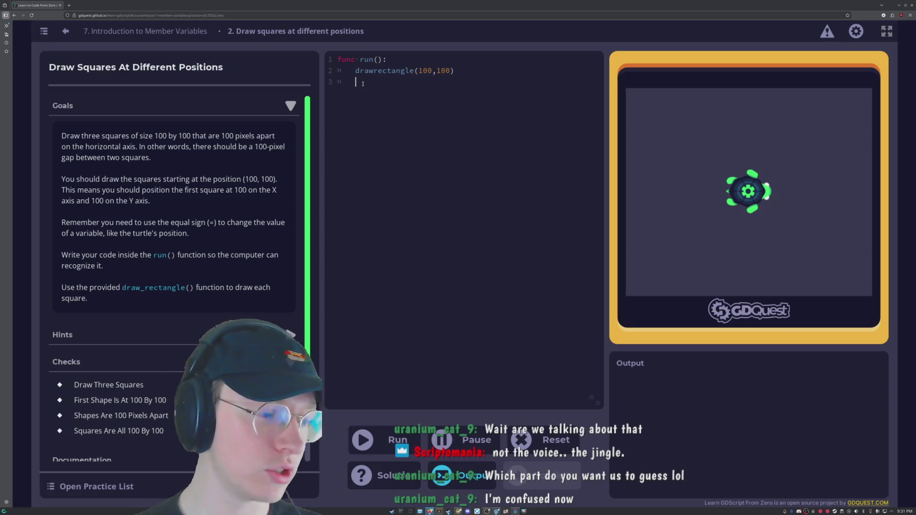
key(BackSpace)
key(BackSpace)
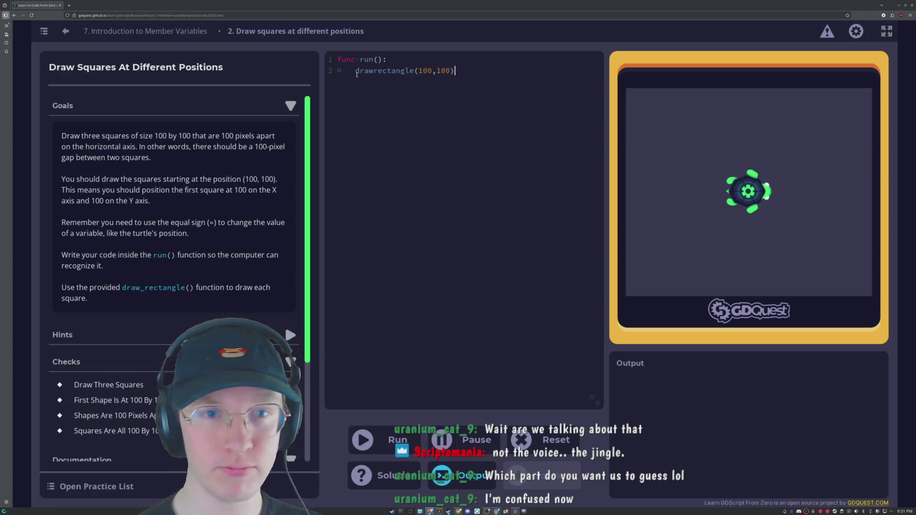
- Open a blank third line right after drawrectangle(100,100)
click(353, 71)
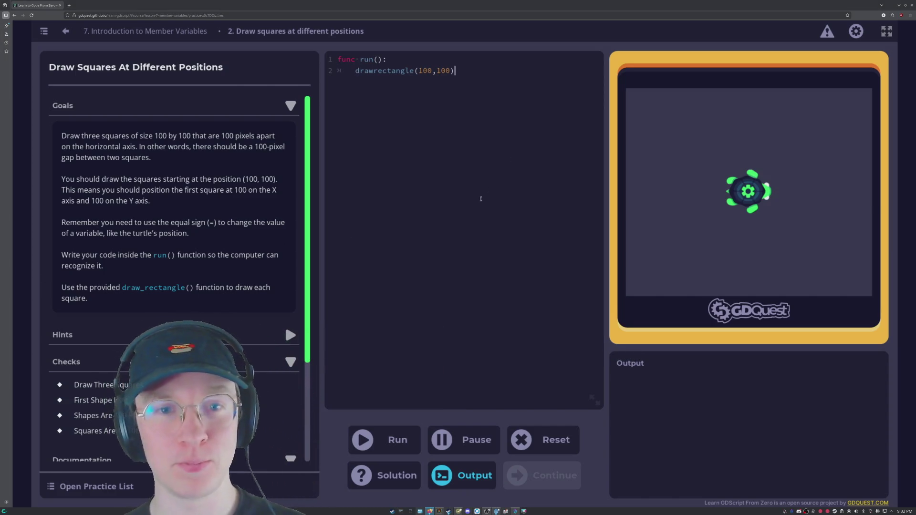
click(455, 71)
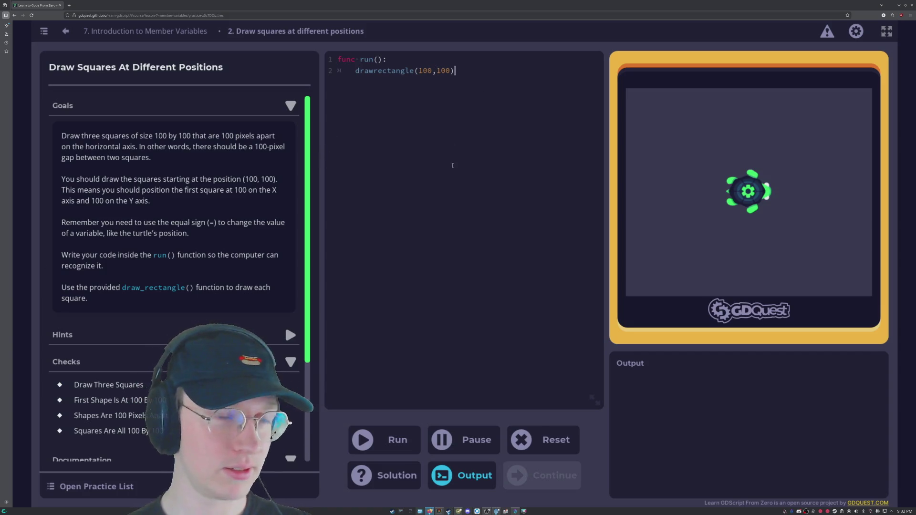
key(Return)
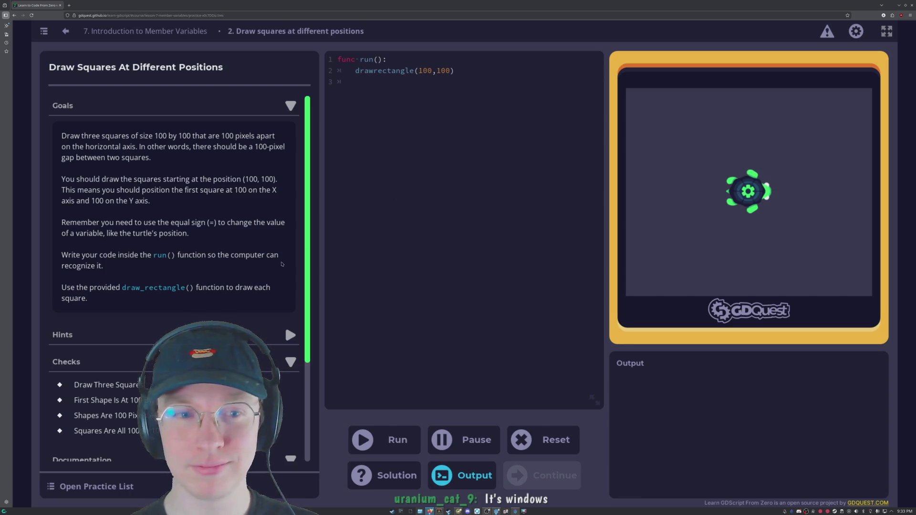
scroll(166, 275, down, 2)
scroll(167, 275, up, 2)
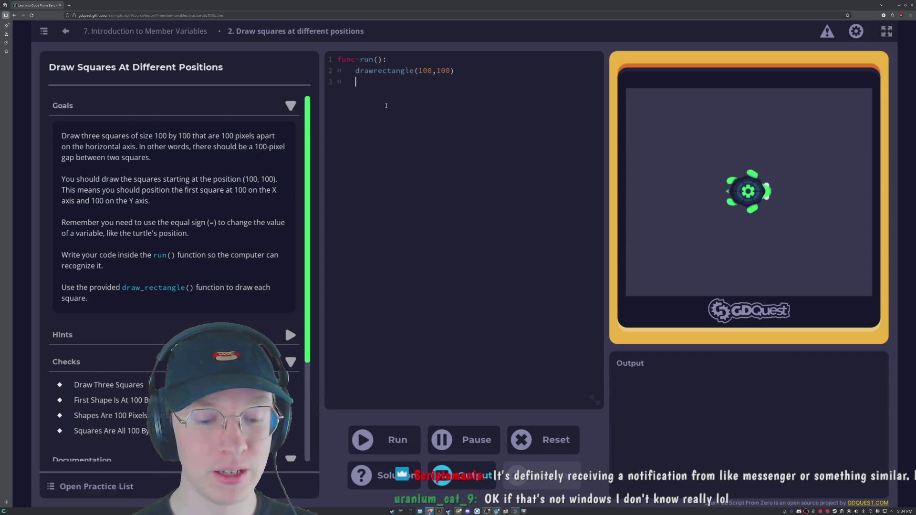
- Insert an indented position(100,100) line above the drawrectangle call
key(Up)
key(Right)
key(Right)
key(Right)
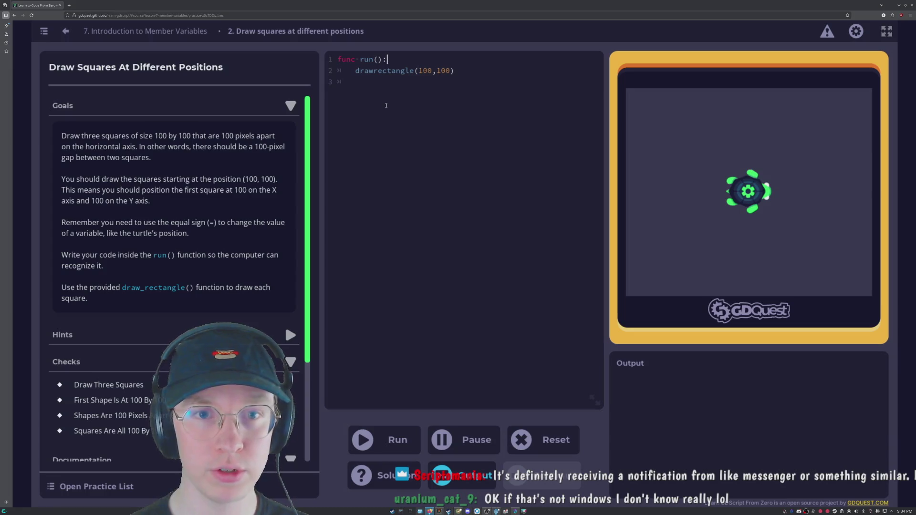
key(Return)
key(Tab)
text(position)
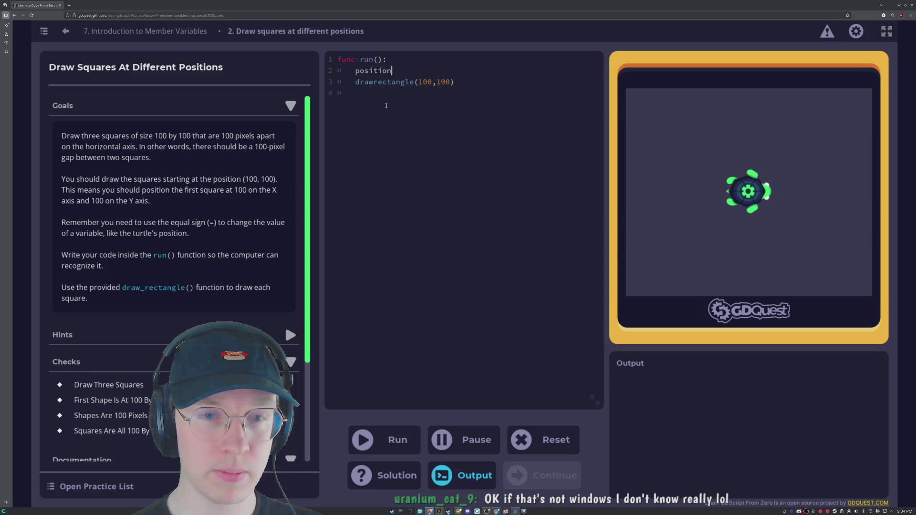
text((100,100)
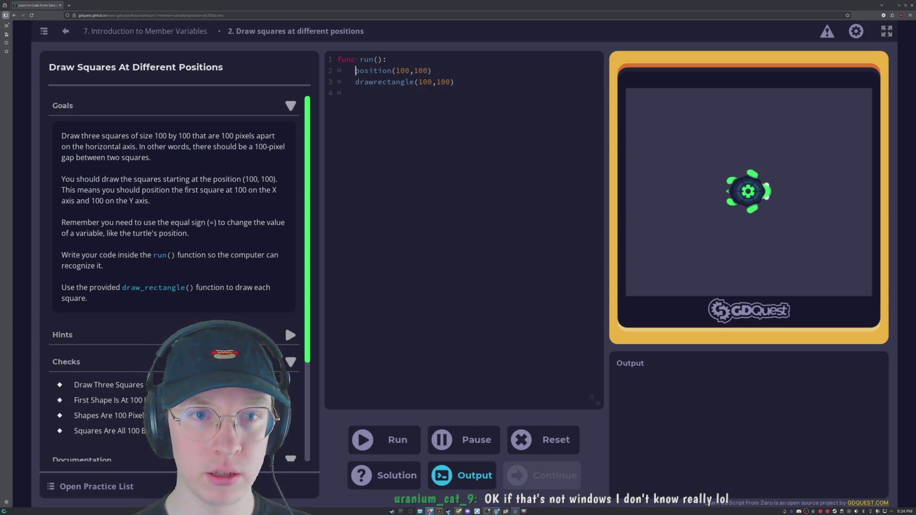
- Copy the position and drawrectangle pair and paste it twice below
drag(355, 70, 466, 81)
key(ctrl+c)
click(337, 71)
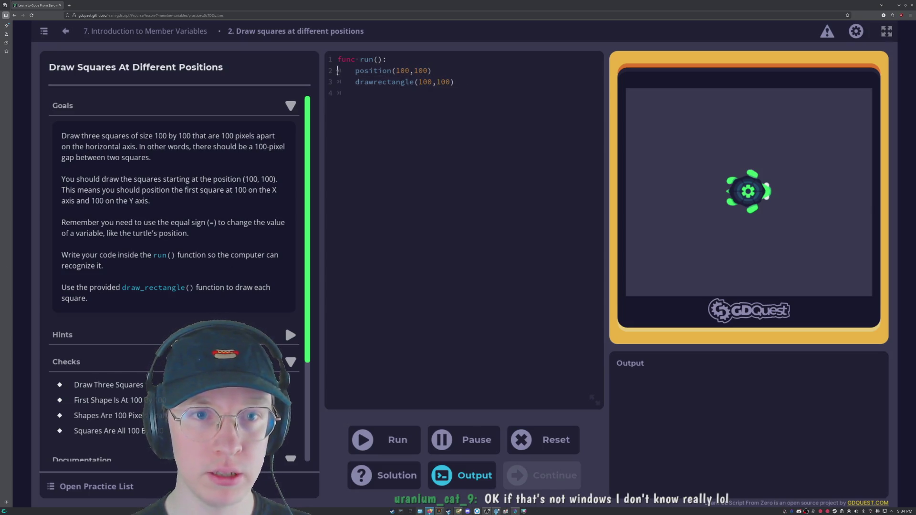
drag(338, 71, 472, 82)
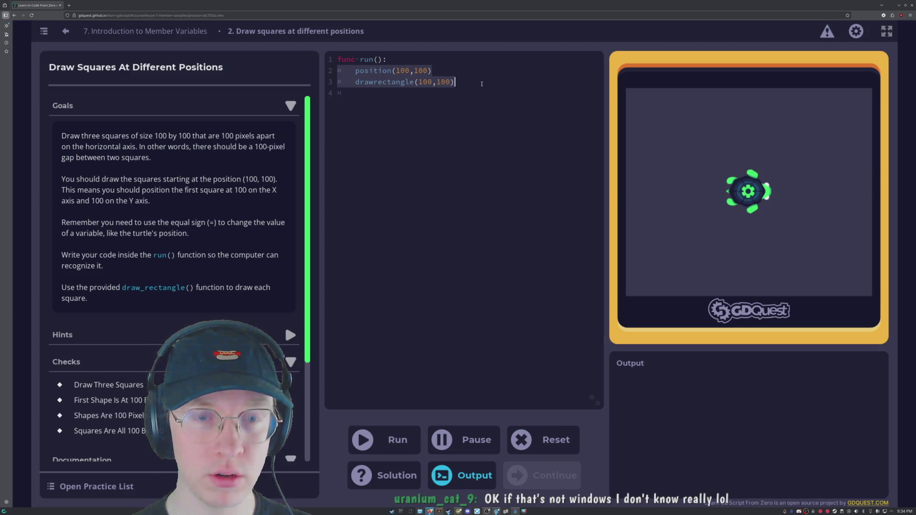
click(365, 98)
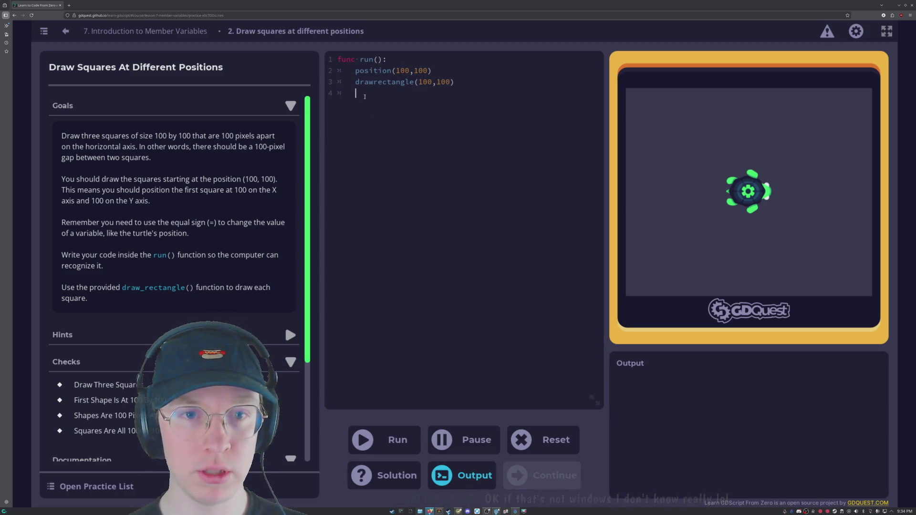
key(ctrl+v)
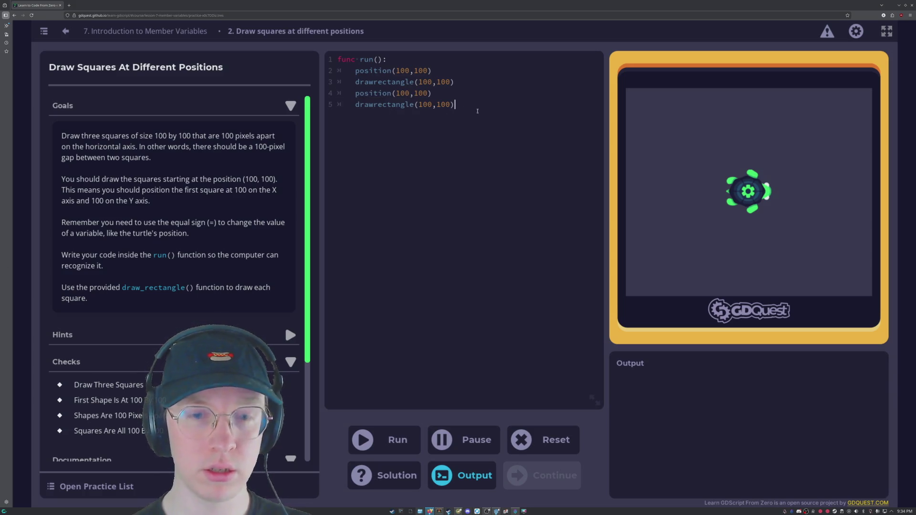
key(Return)
key(ctrl+v)
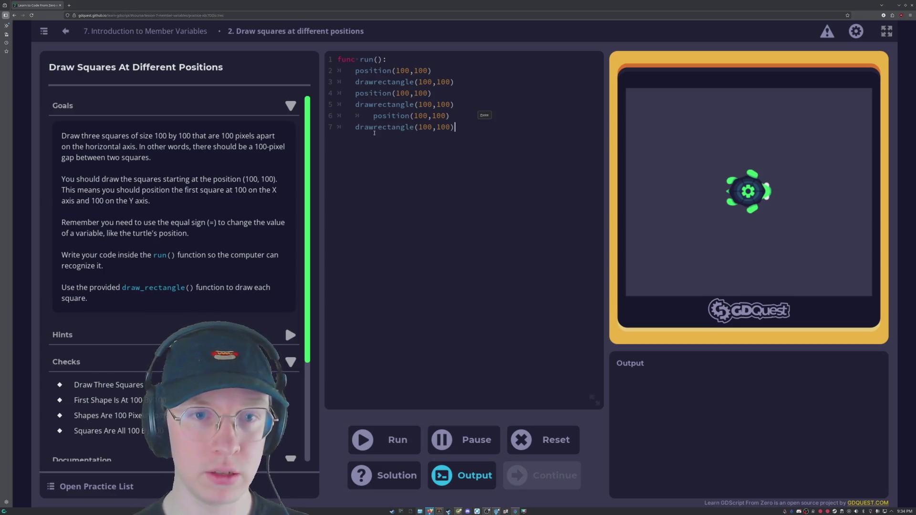
- Fix the pasted indentation, set the copies to (300,300) and (500,500), and run
click(362, 120)
key(BackSpace)
click(438, 116)
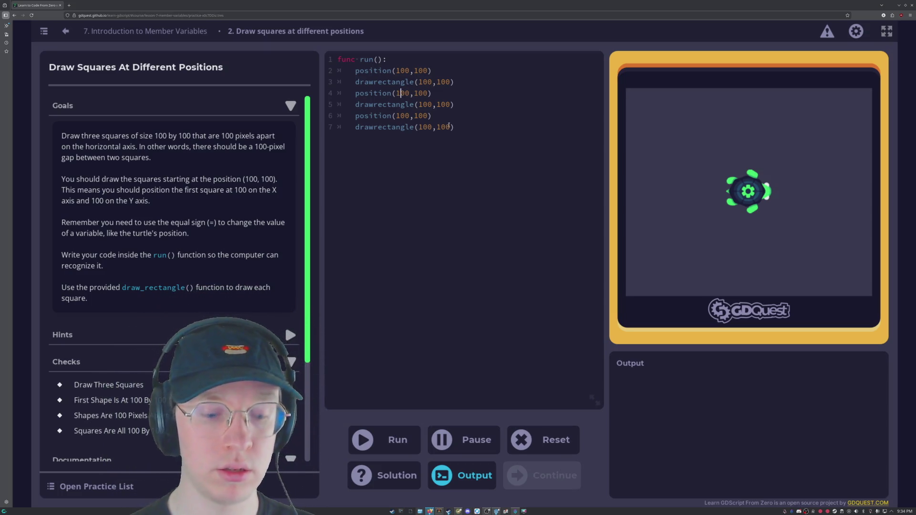
key(BackSpace)
text(300)
key(Delete)
key(Delete)
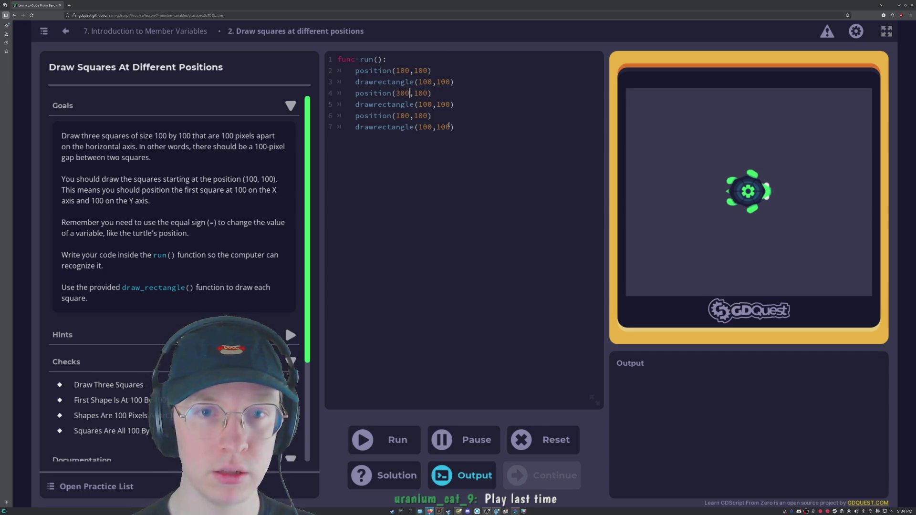
click(400, 118)
key(BackSpace)
text(5)
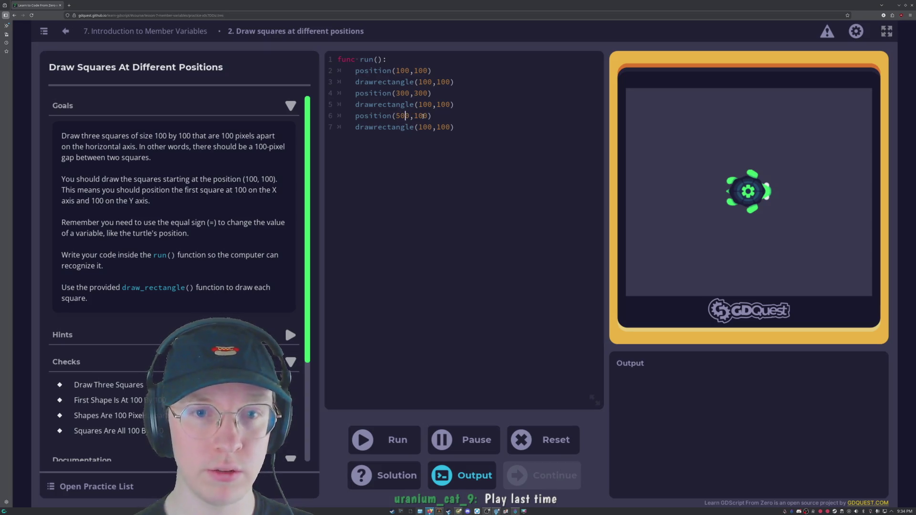
click(421, 116)
text(5)
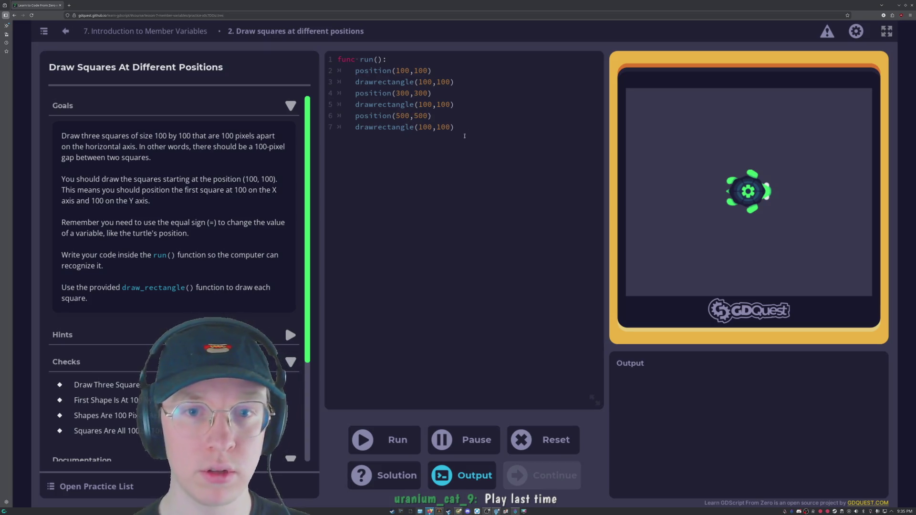
click(384, 440)
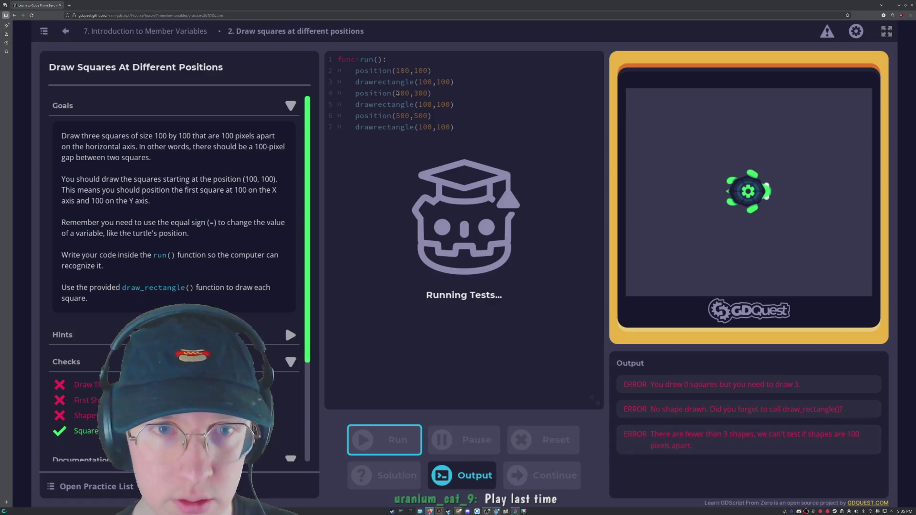
- Add the missing underscore so line 3 calls draw_rectangle(100,100)
click(369, 82)
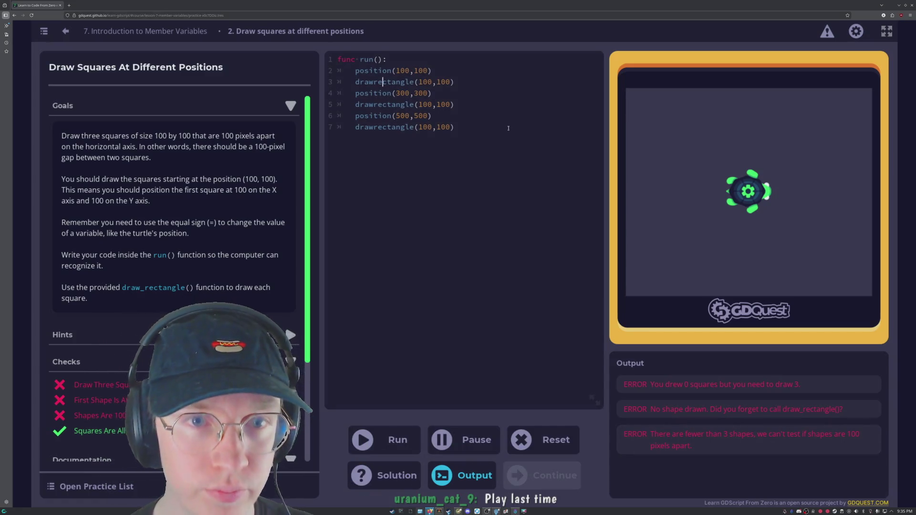
key(Right)
text(_)
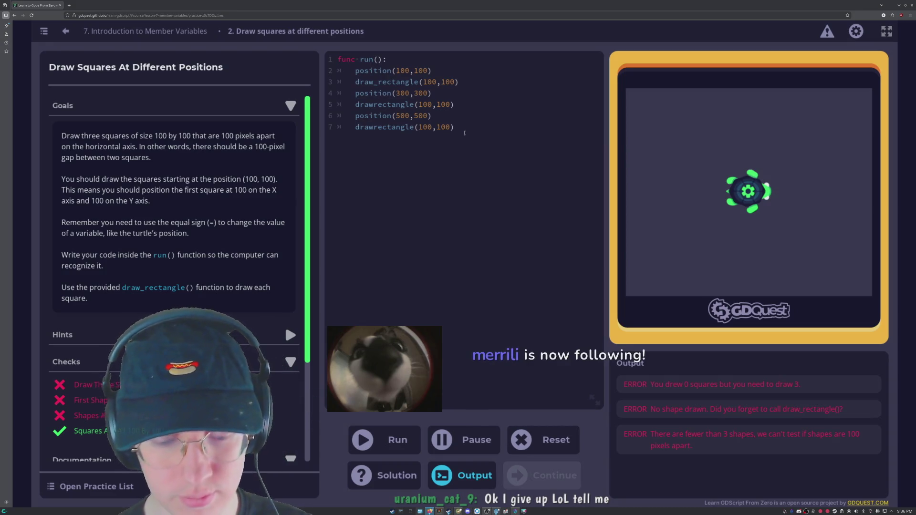
- Correct line 5's call to draw_rectangle(100,100)
click(465, 128)
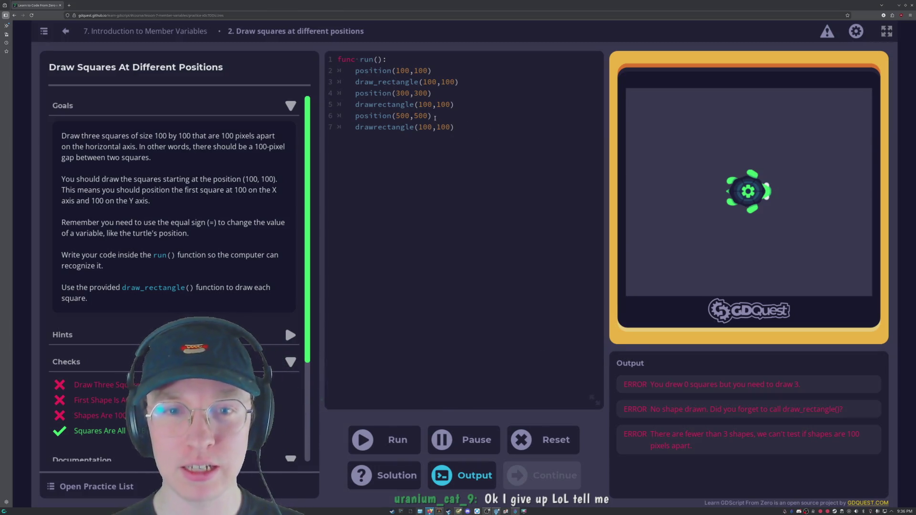
click(466, 103)
click(458, 93)
click(462, 81)
click(449, 70)
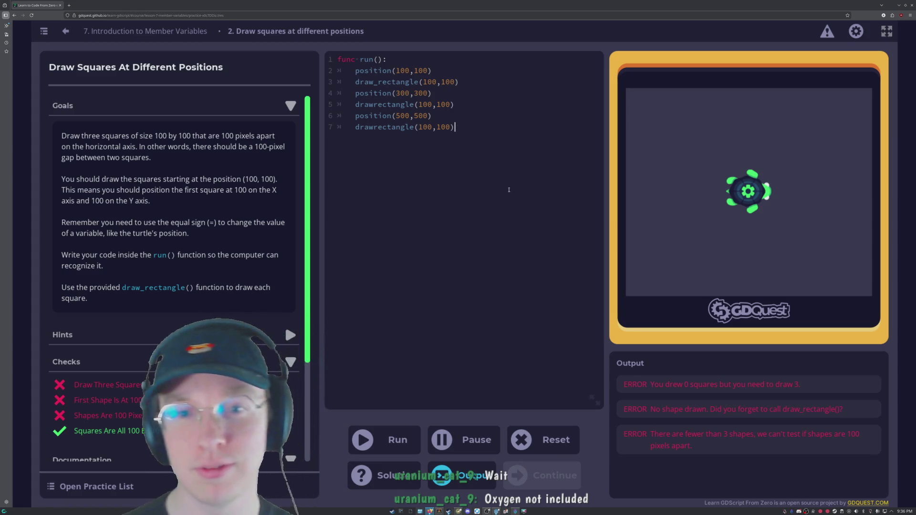
click(429, 138)
click(443, 71)
click(462, 93)
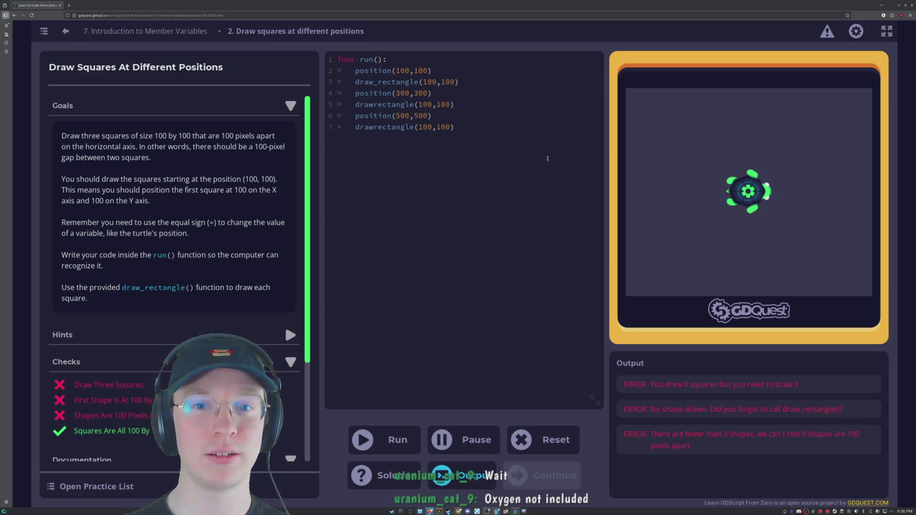
key(Down)
key(Down)
key(Down)
key(End)
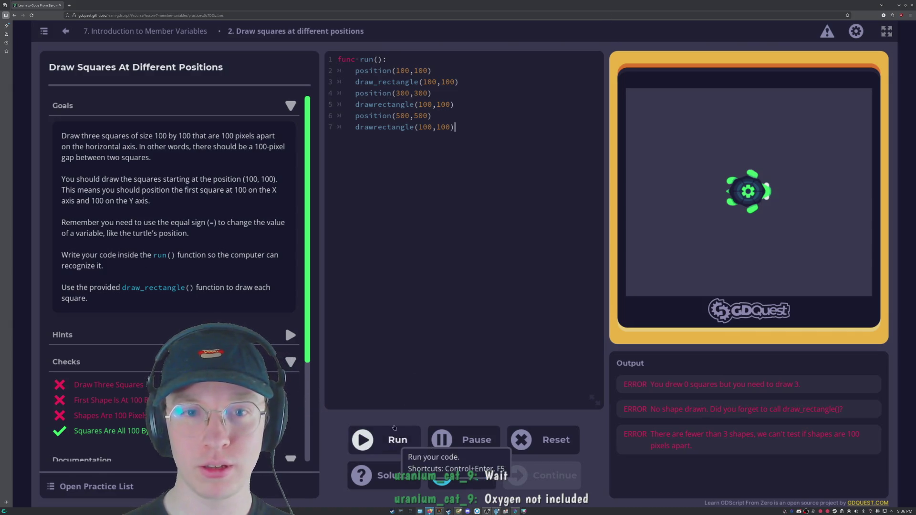
click(374, 104)
text(_)
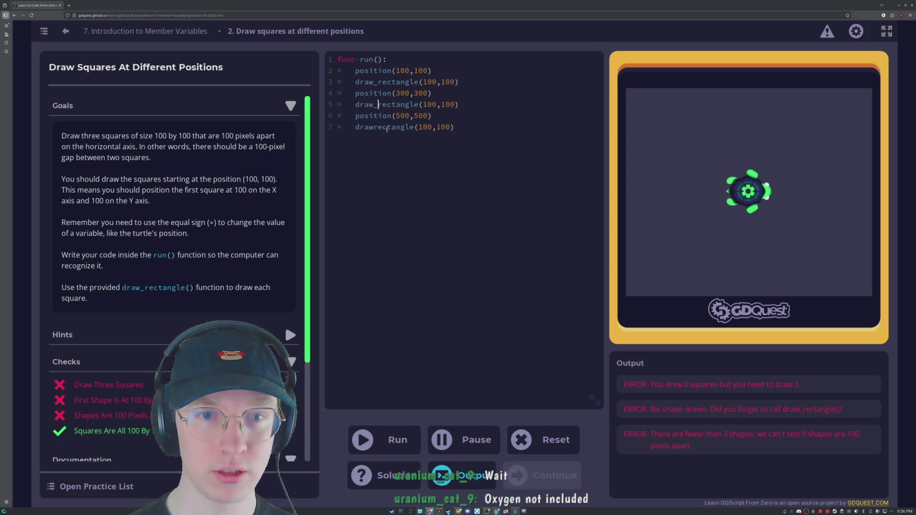
- Fix line 7's call to draw_rectangle, run the code, and review the passing and failing checks
key(Down)
key(Down)
key(Left)
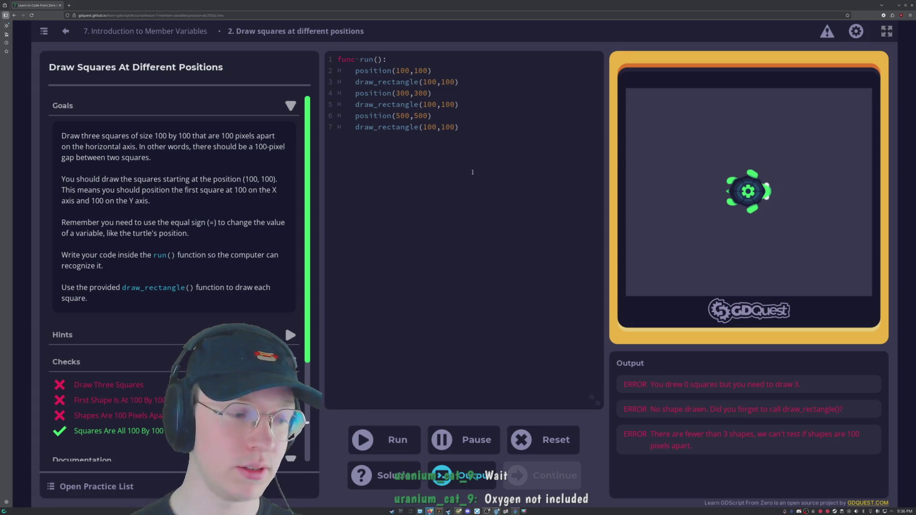
key(F5)
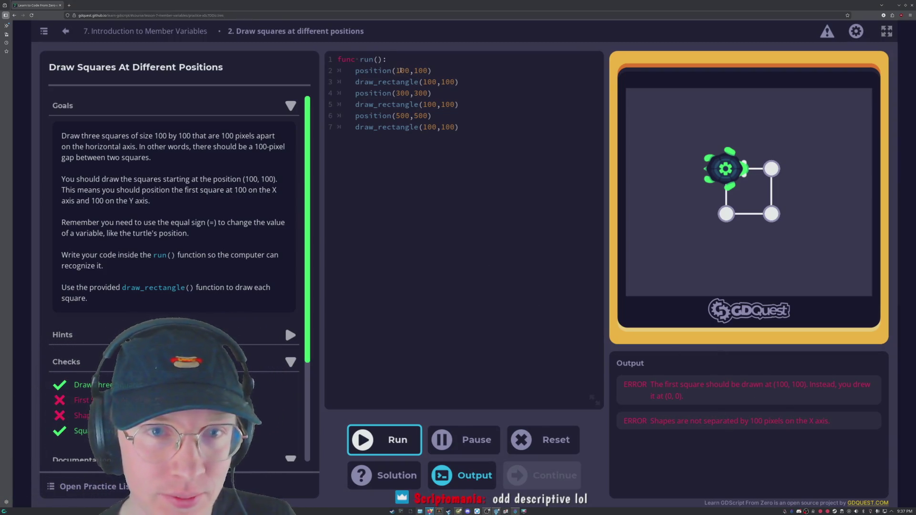
click(399, 72)
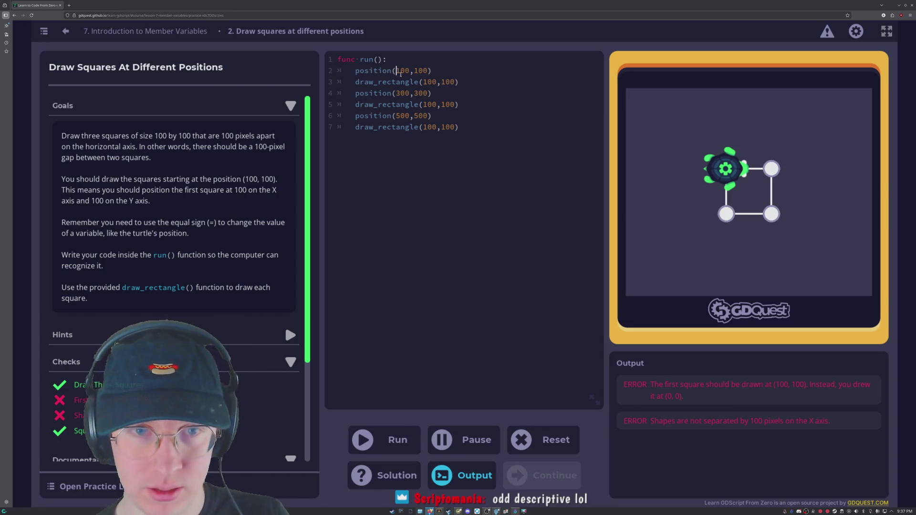
scroll(239, 254, down, 2)
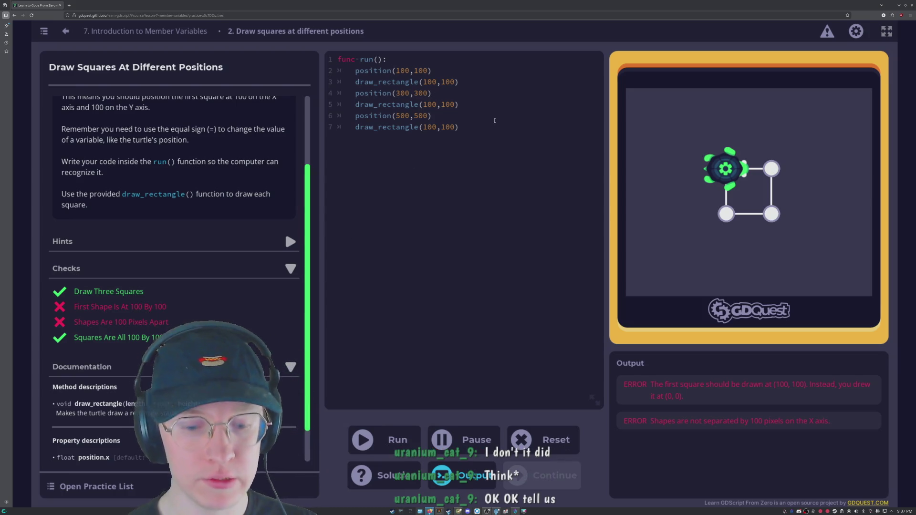
- Rewrite line 2 as position.x = 100 and add position.y = 100 below it
text(.x)
key(Right)
key(Right)
key(Right)
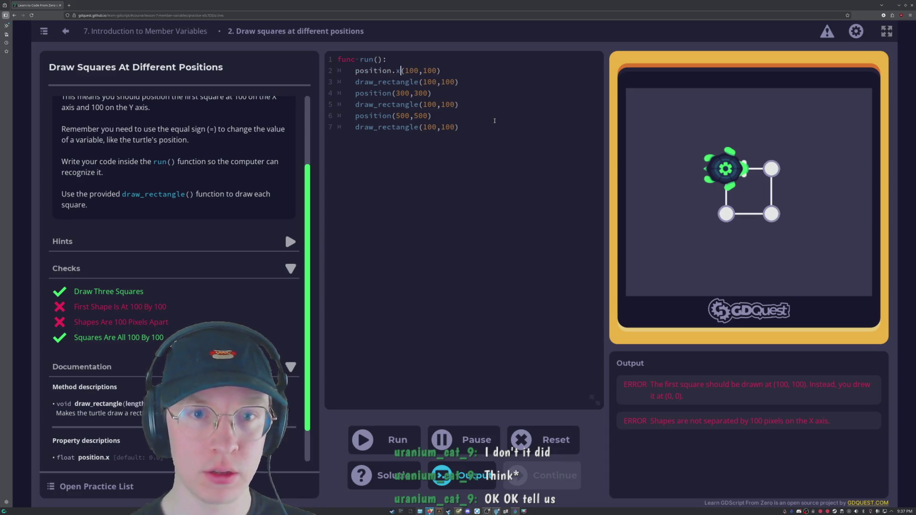
key(Right)
key(Right)
key(Right)
key(BackSpace)
key(BackSpace)
key(BackSpace)
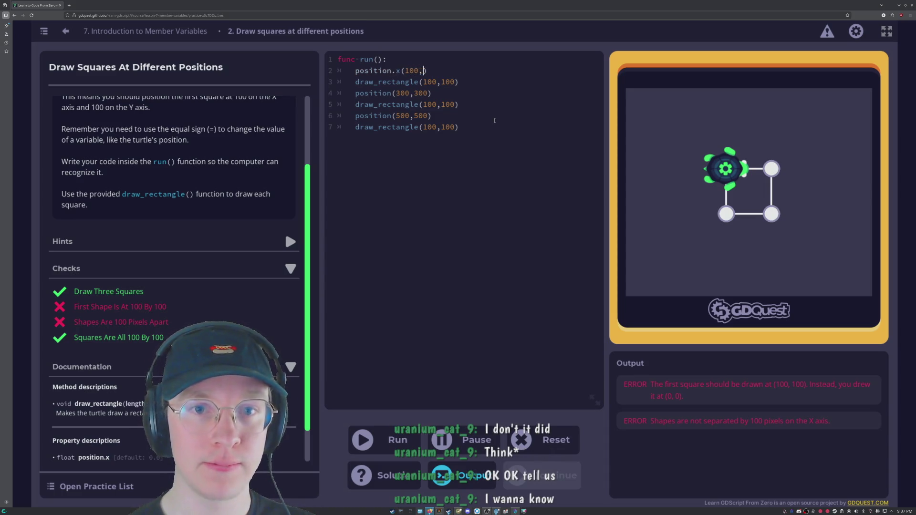
key(BackSpace)
key(BackSpace)
key(BackSpace)
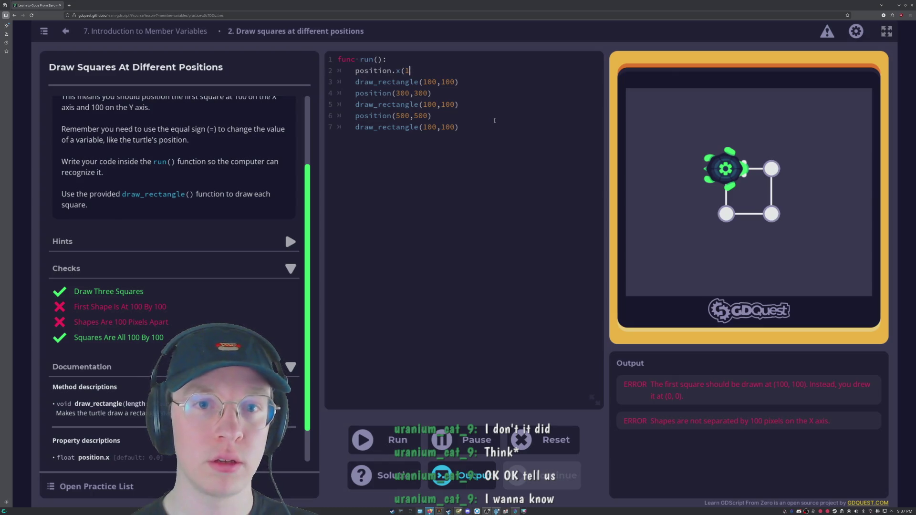
text(= 100)
key(Return)
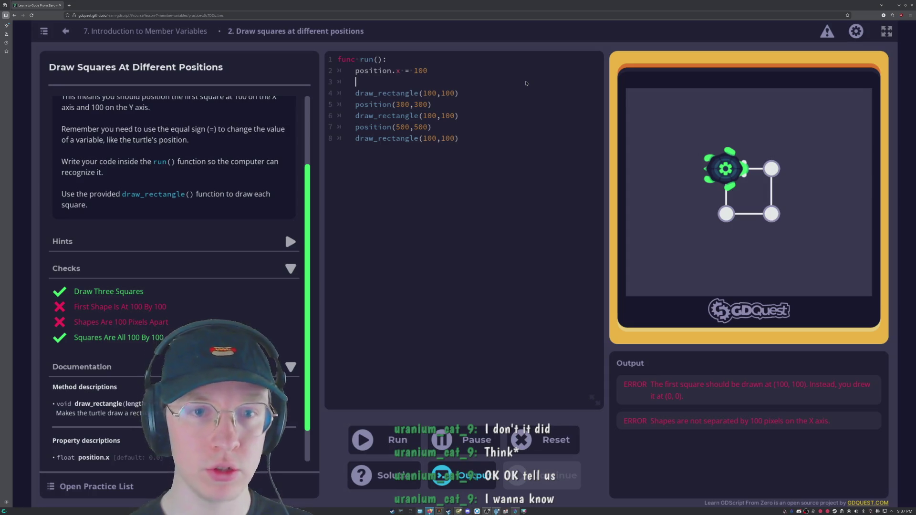
text(position.)
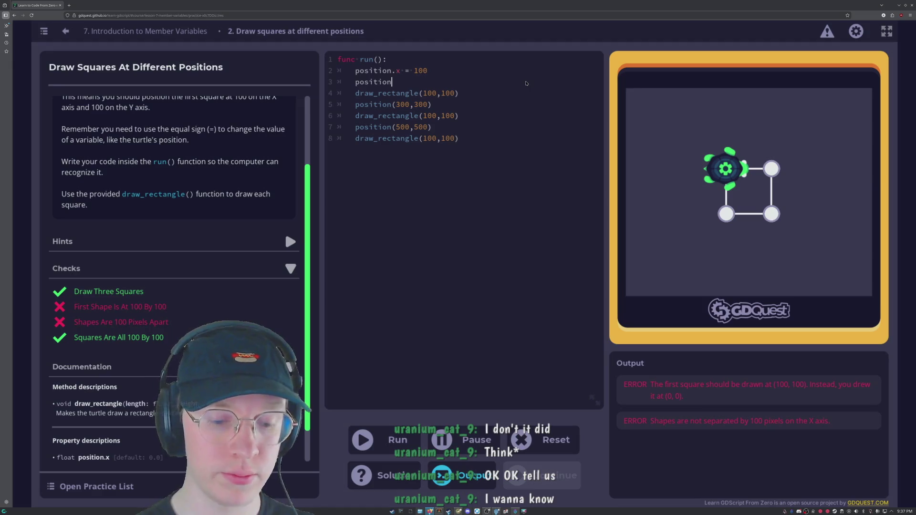
text(y =)
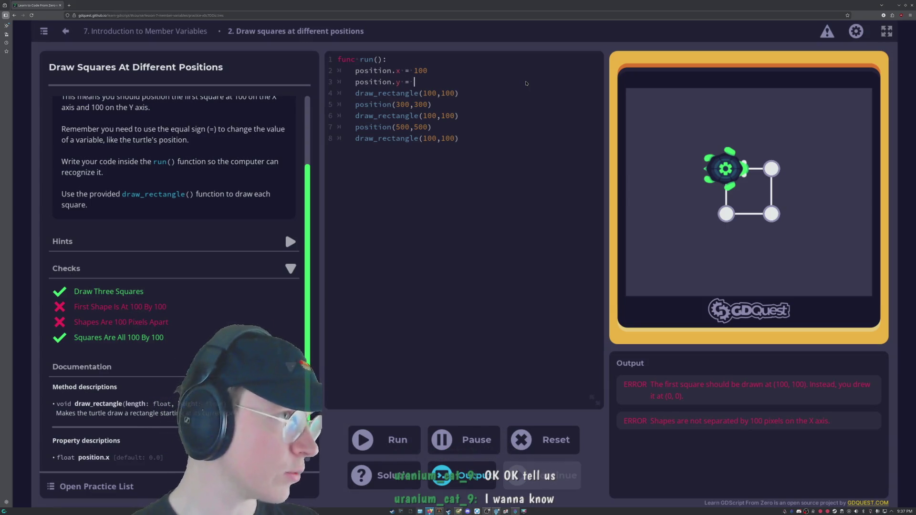
text(100)
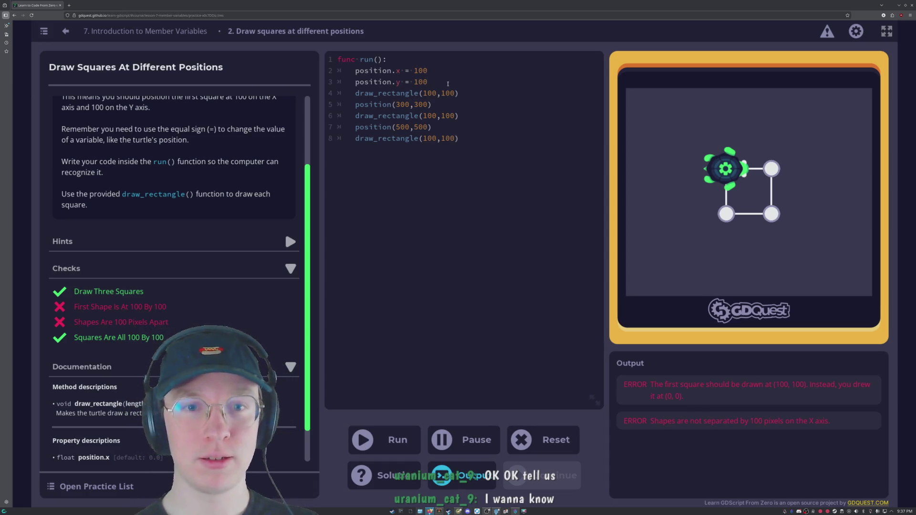
- Select the new position.x/position.y lines, then select the position(300,300) line
drag(438, 83, 351, 72)
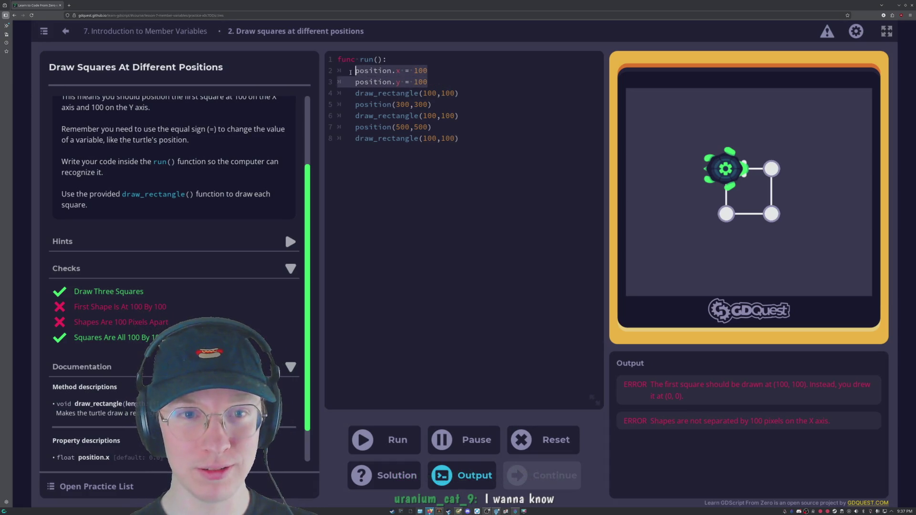
click(432, 86)
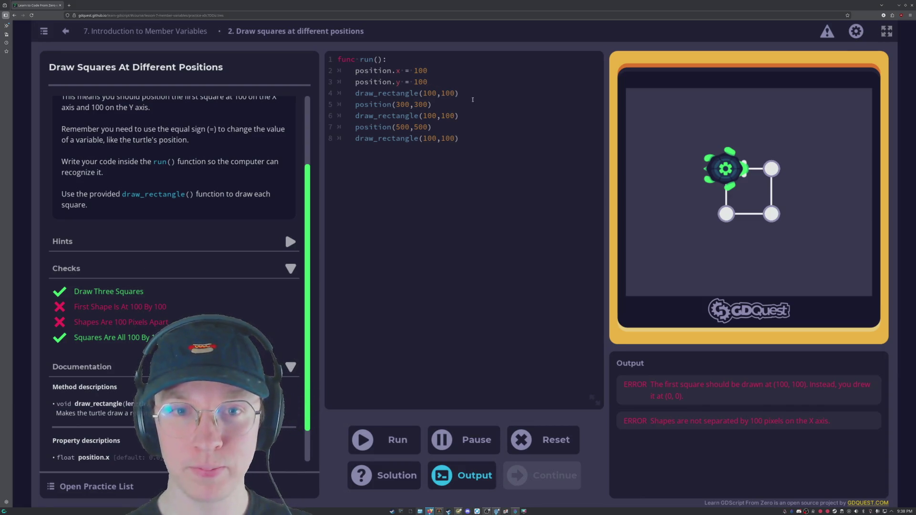
drag(429, 82, 355, 71)
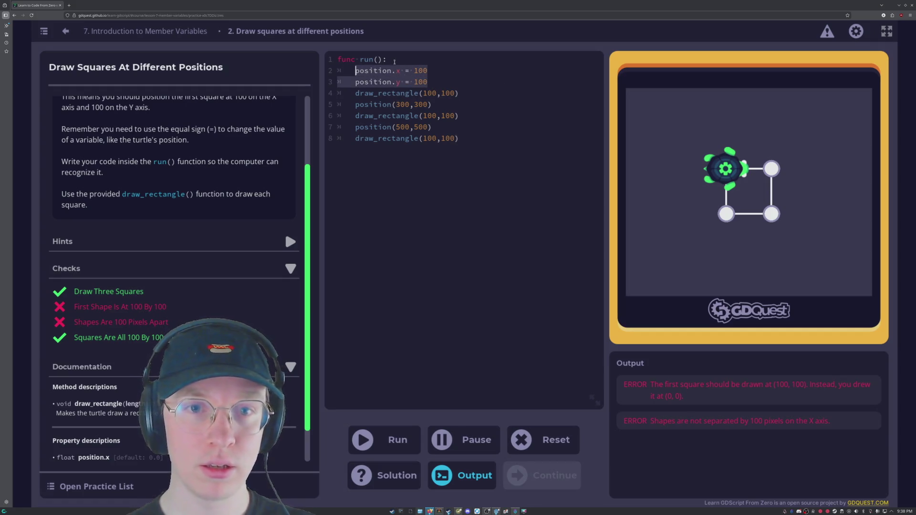
click(431, 105)
drag(432, 105, 330, 101)
- Replace position(300,300) with position.x = 300 and position.y = 300
key(shift+Down)
key(Delete)
key(BackSpace)
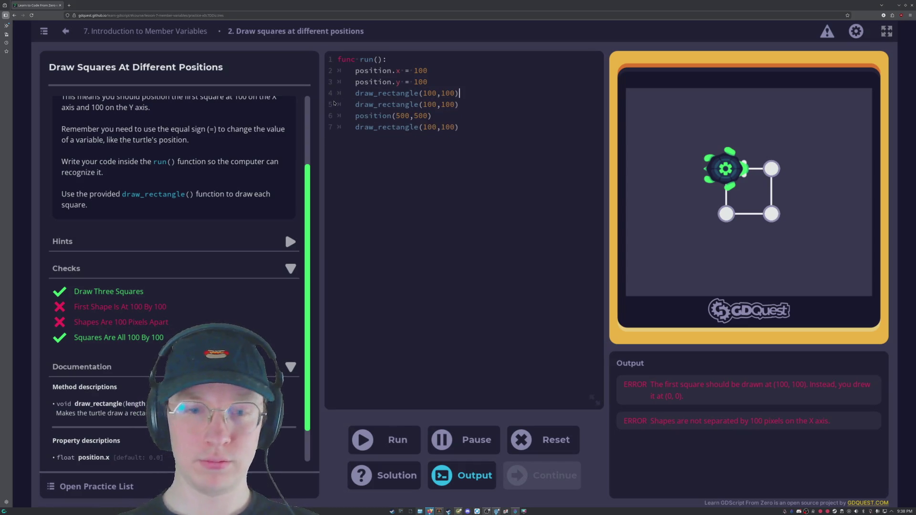
key(Return)
key(Return)
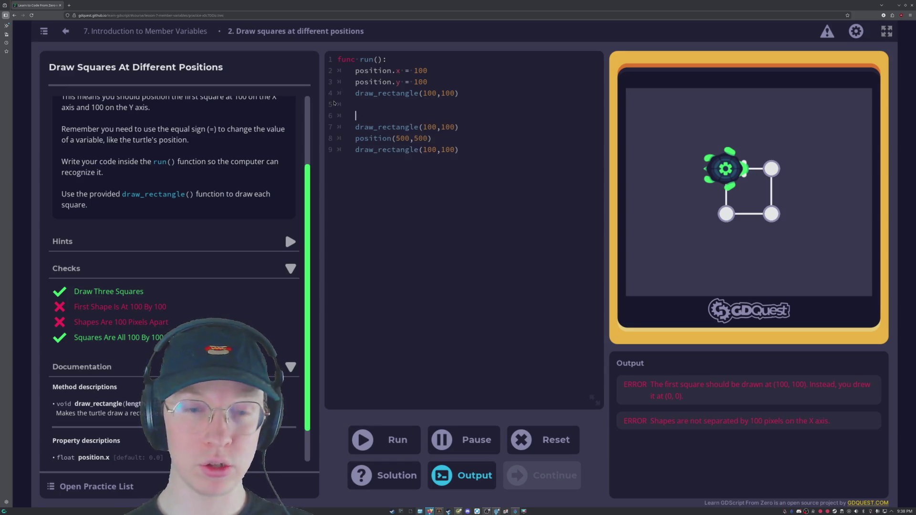
text(position.)
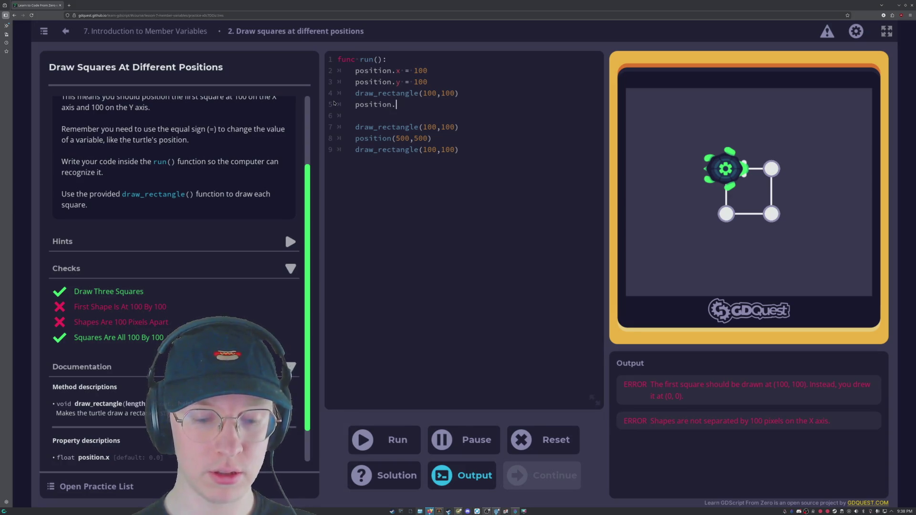
text(x = )
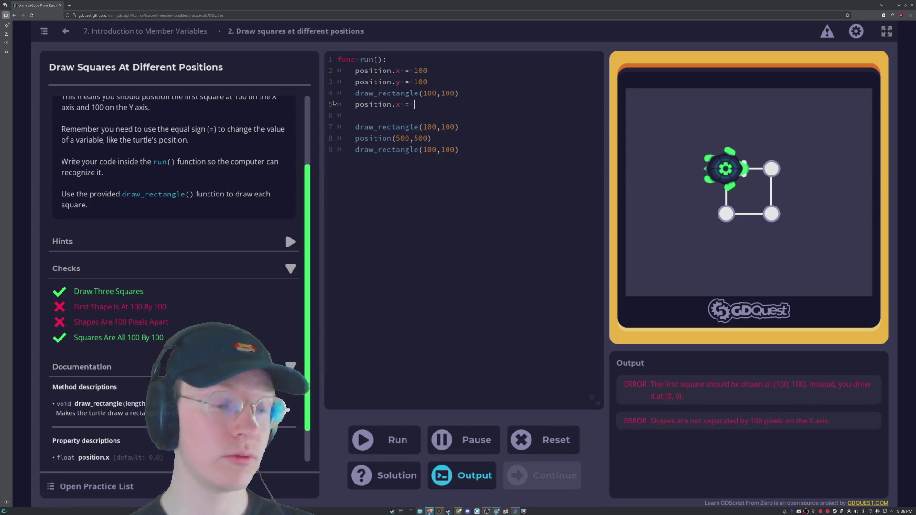
text(300 	)
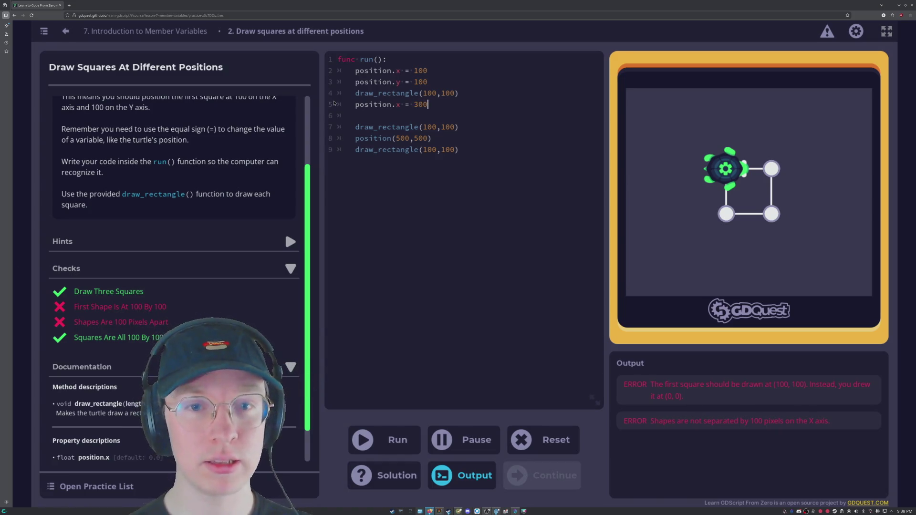
text(position)
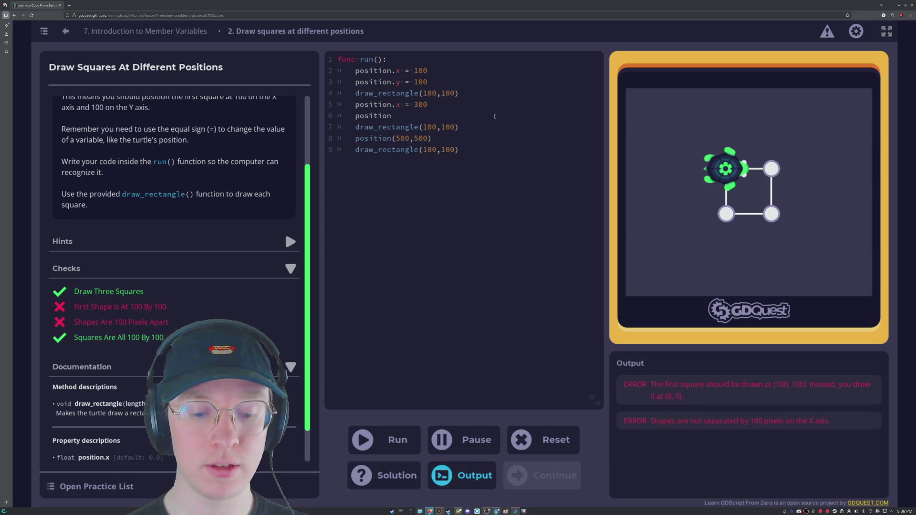
text(.y = 300)
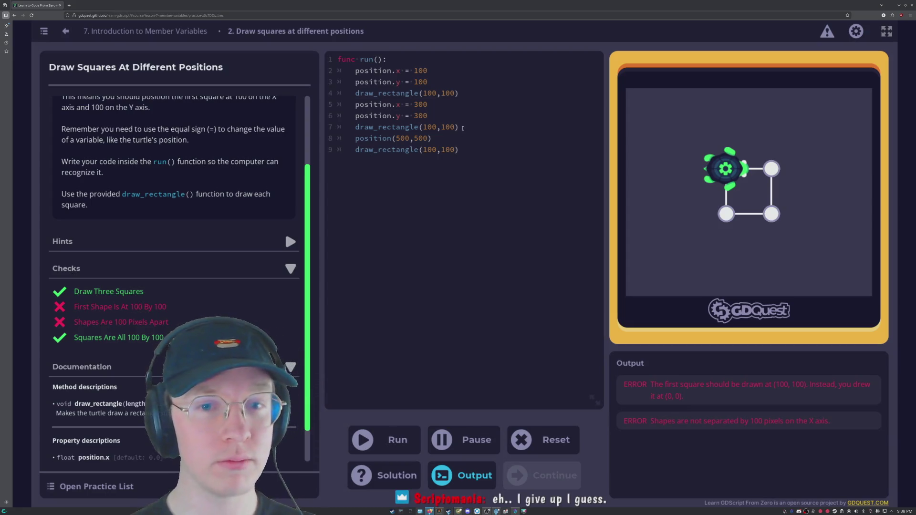
- Change the third square to position.x = 500 and position.y = 500, then run the code
click(434, 139)
key(BackSpace)
key(BackSpace)
key(BackSpace)
text(.x = )
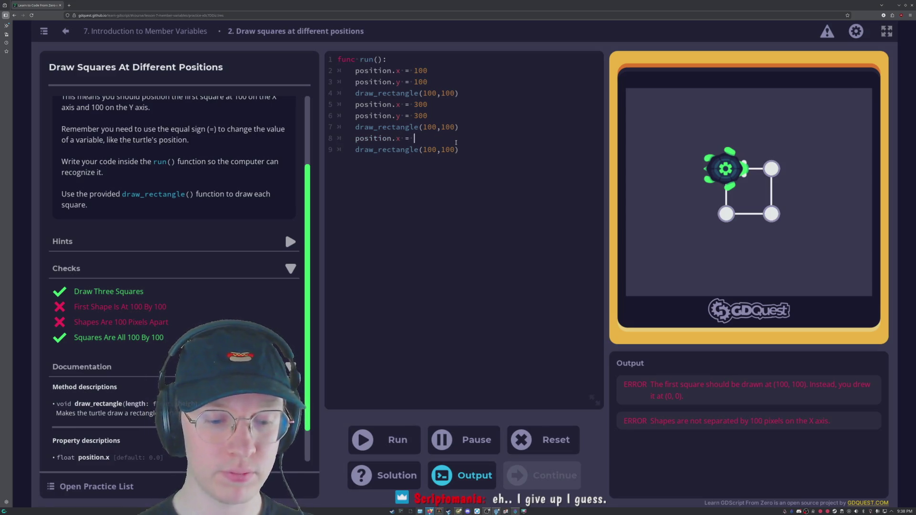
text(100)
key(Return)
text(position.)
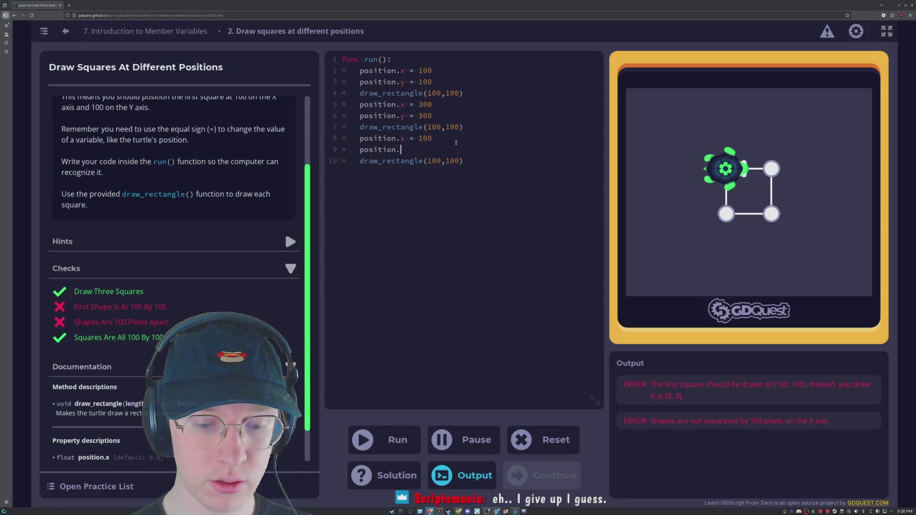
text(y)
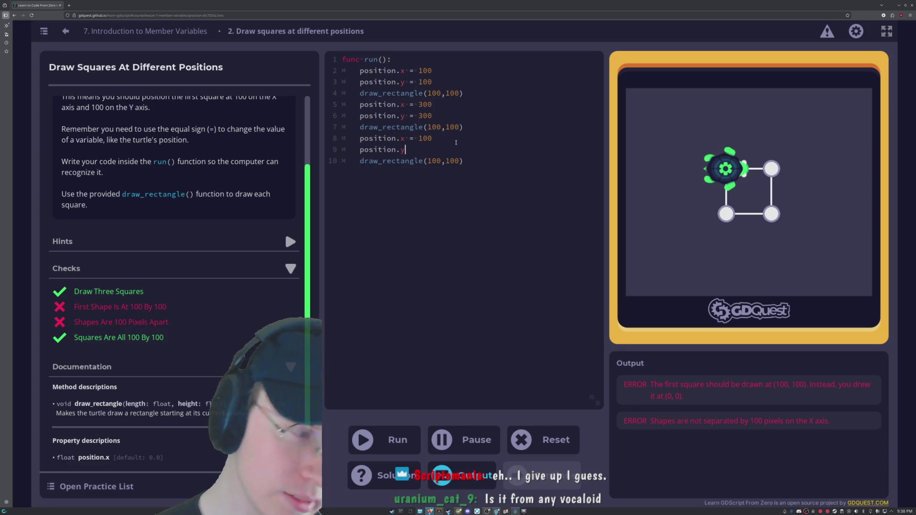
text( = )
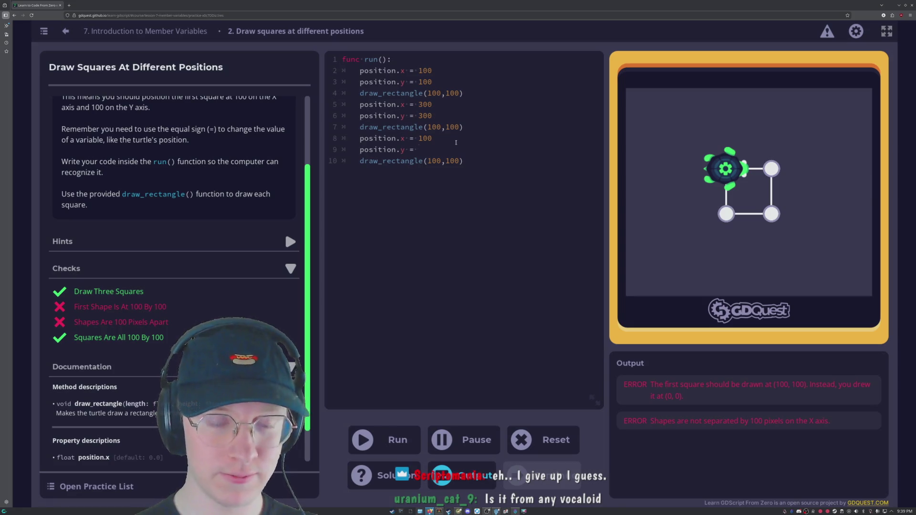
text(500)
key(Up)
key(Left)
key(Left)
key(Left)
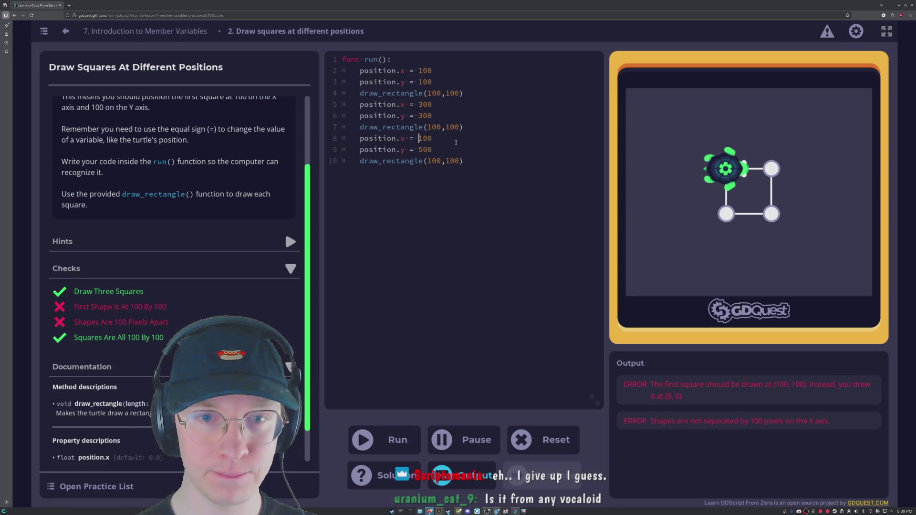
key(BackSpace)
text(5)
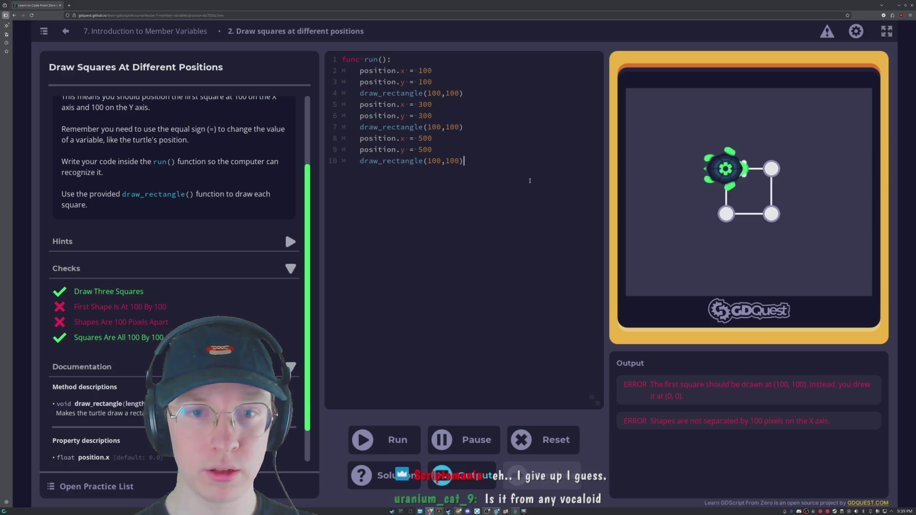
key(ctrl+Return)
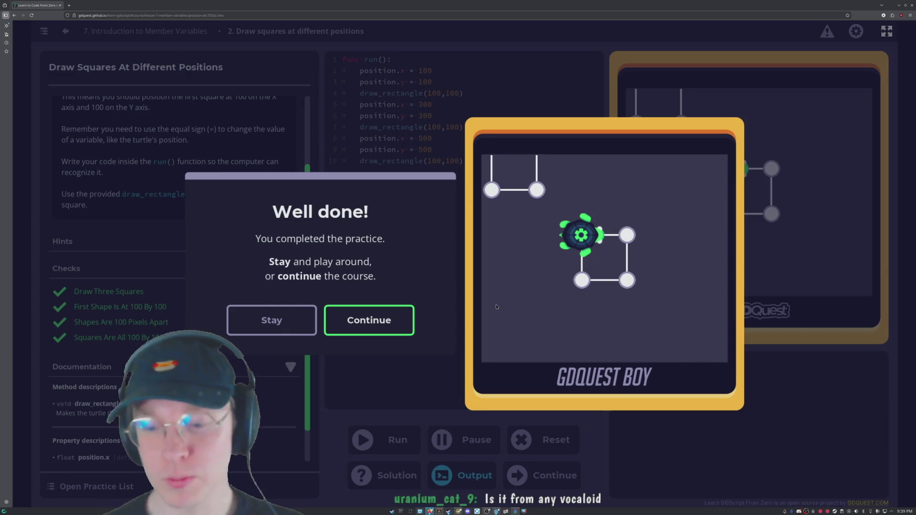
- Continue past the Well done! and Lesson complete! dialogs to lesson 8
key(Return)
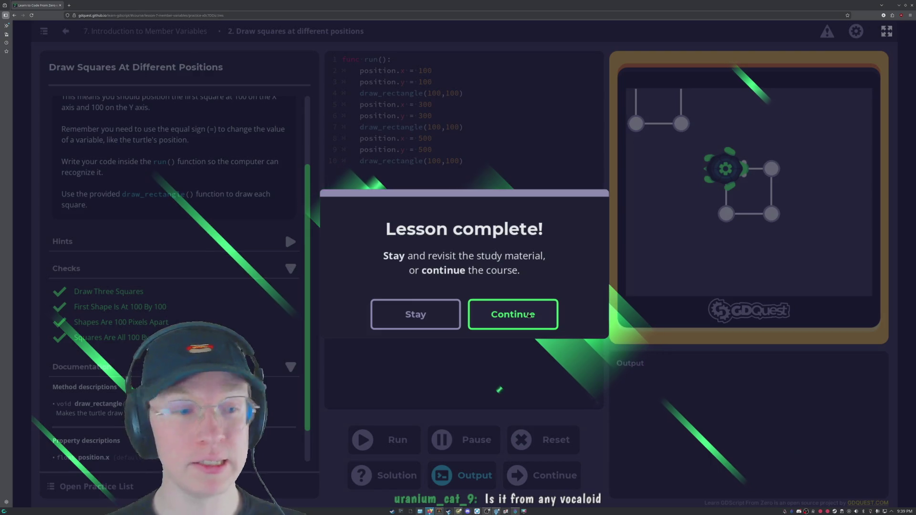
click(530, 315)
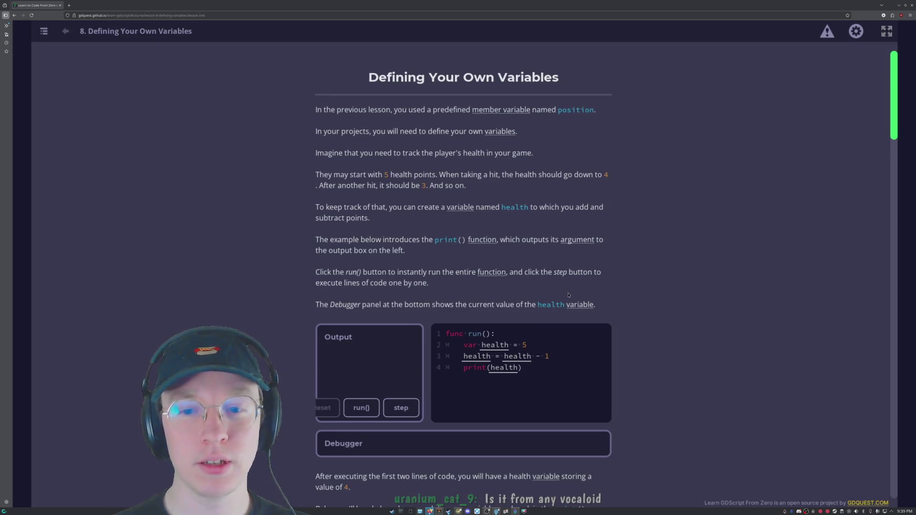
- Scroll through lesson 8 and step through the first health example until it prints 4
scroll(583, 295, down, 3)
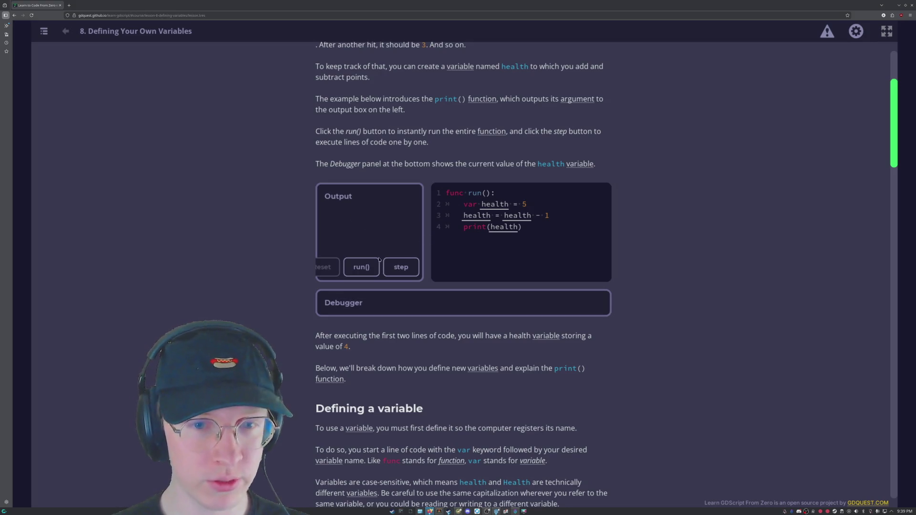
scroll(379, 259, down, 7)
scroll(391, 264, up, 10)
scroll(401, 272, down, 6)
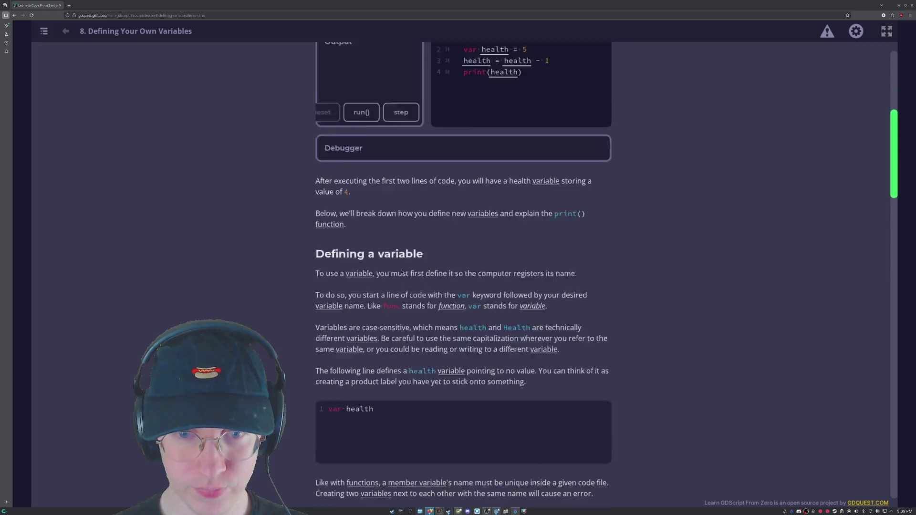
scroll(401, 272, down, 4)
scroll(408, 279, down, 4)
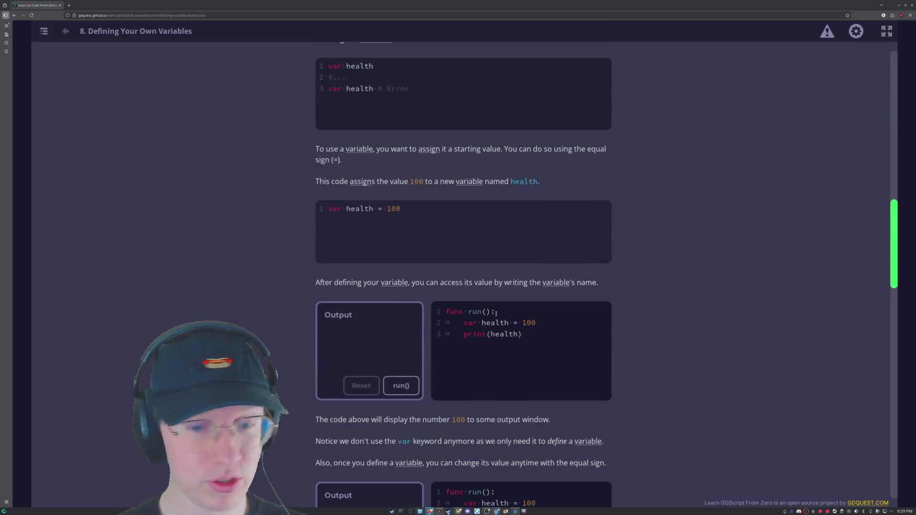
scroll(390, 238, up, 15)
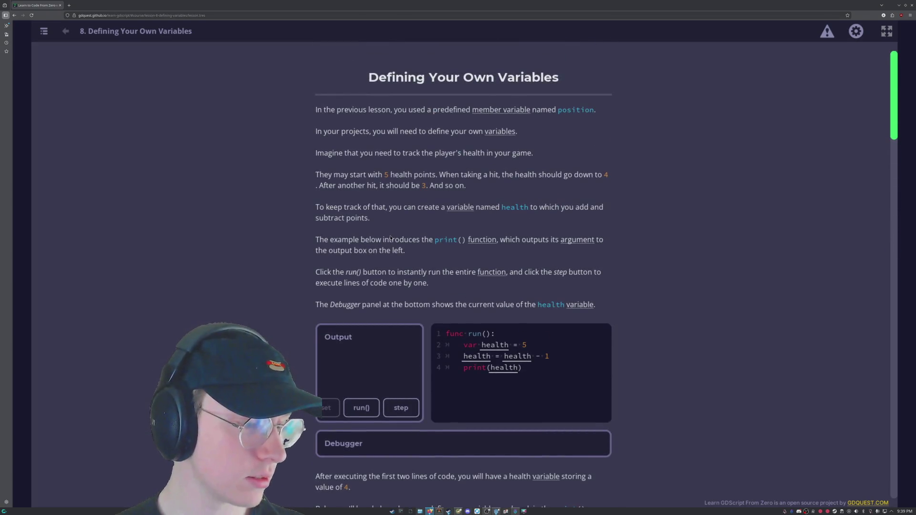
scroll(454, 246, down, 3)
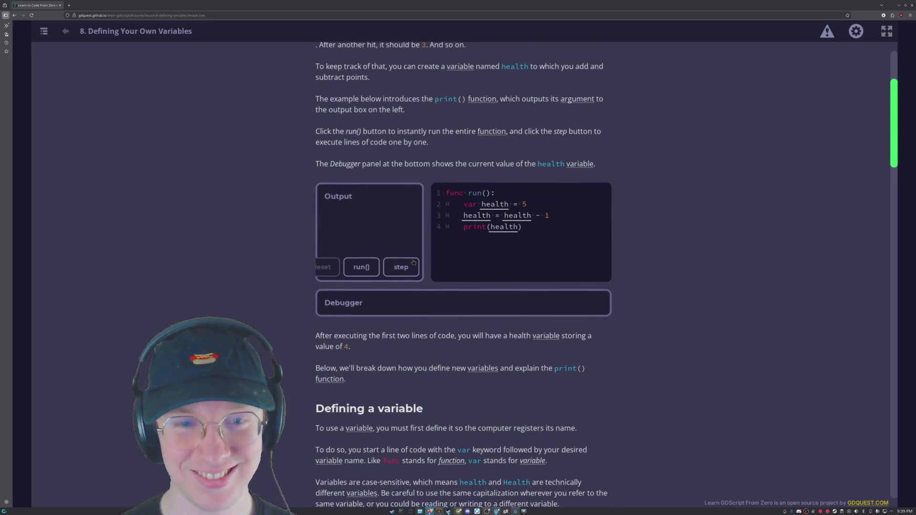
click(406, 270)
click(406, 270)
click(406, 270)
click(406, 270)
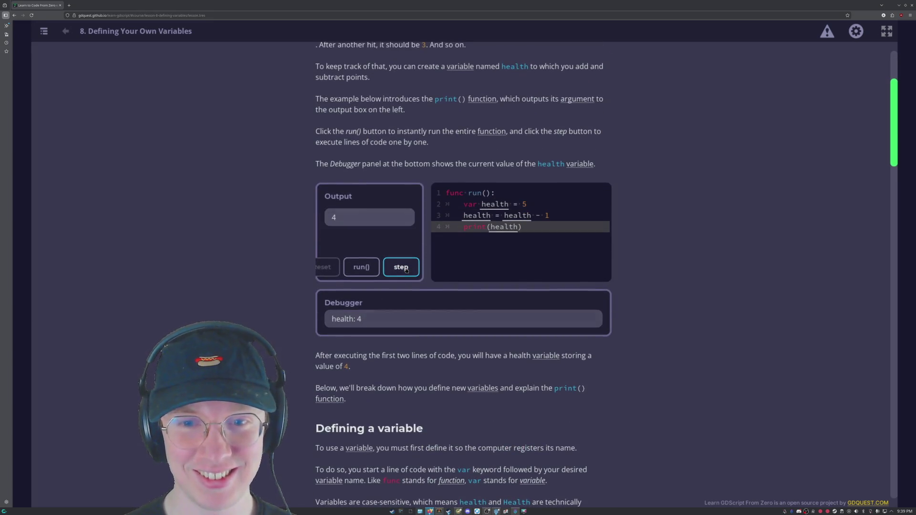
- Run the health 100 example, then step through the example that sets health to 50
scroll(239, 279, down, 10)
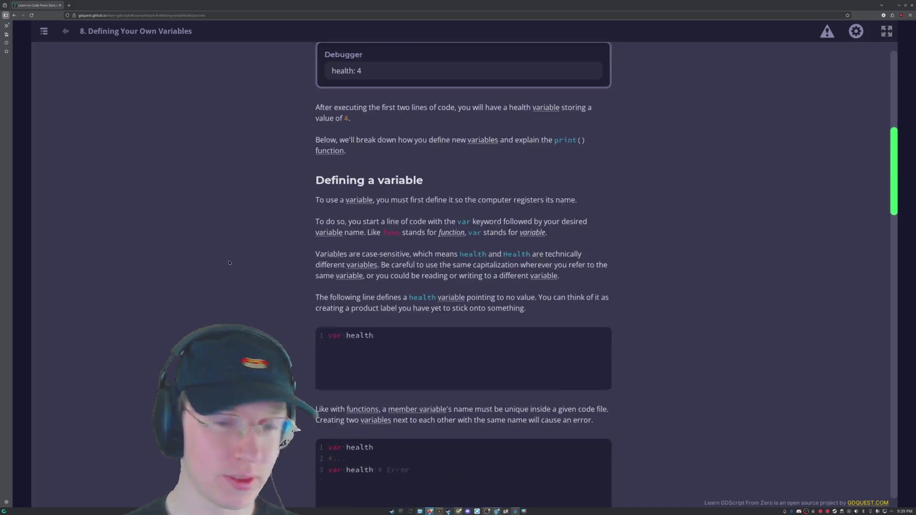
scroll(365, 222, down, 7)
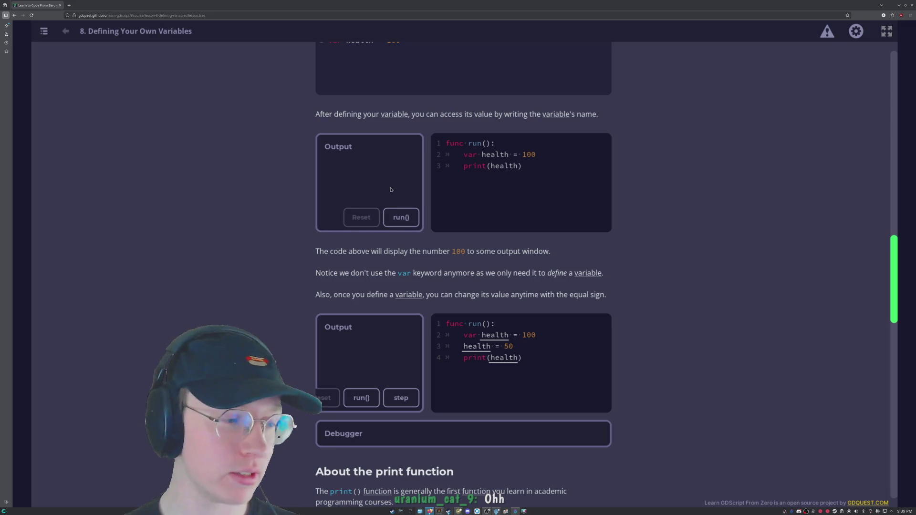
click(400, 218)
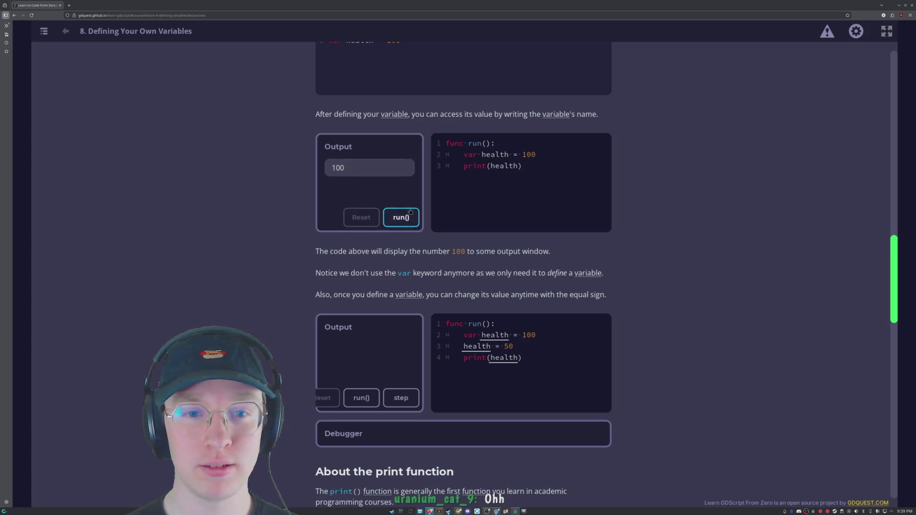
scroll(550, 227, down, 3)
click(401, 258)
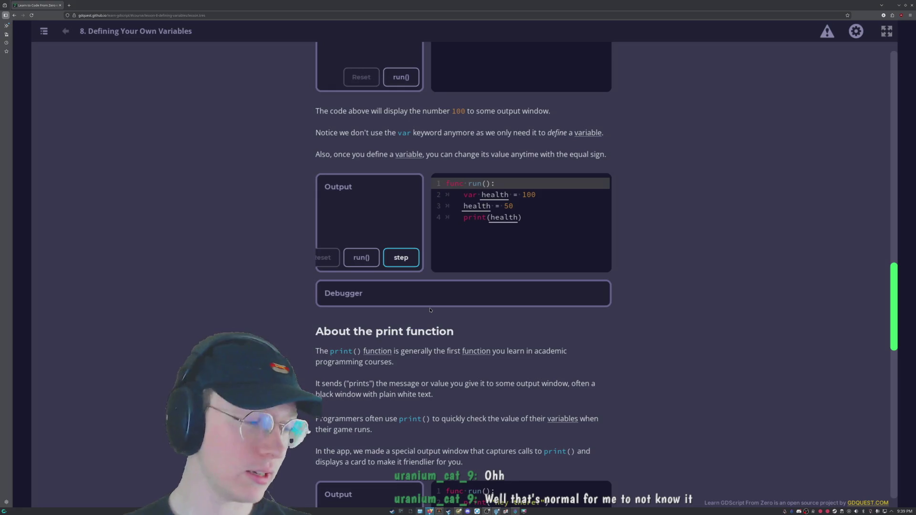
click(399, 260)
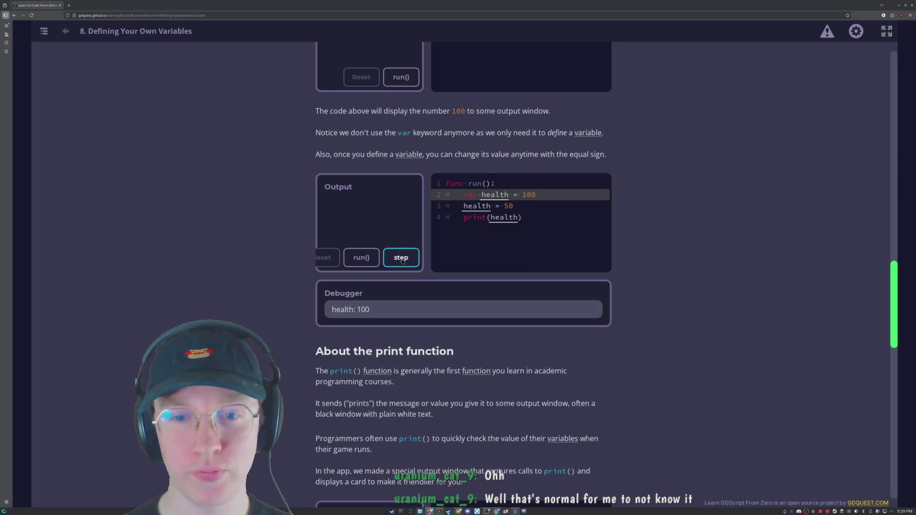
click(399, 261)
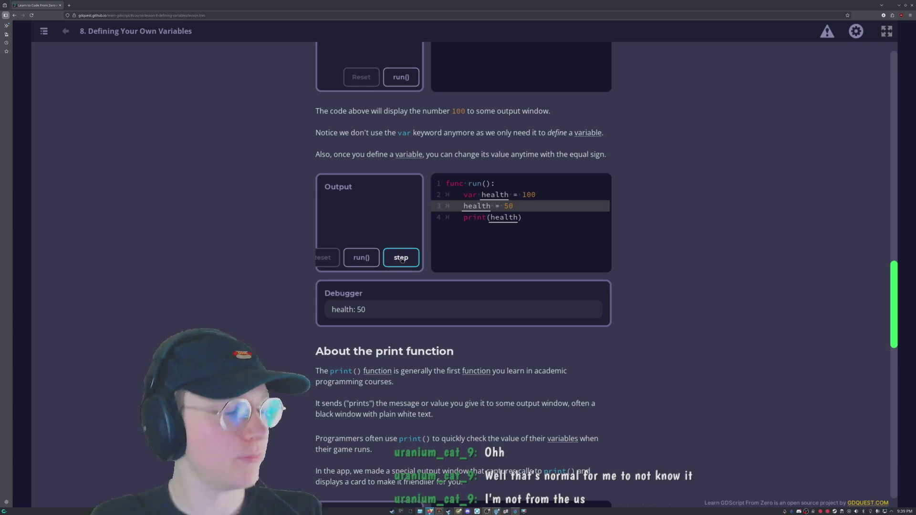
click(408, 266)
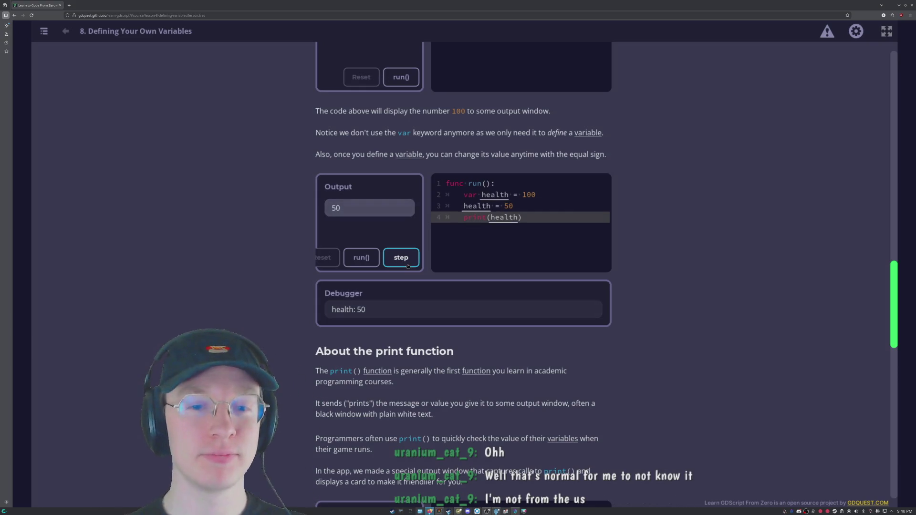
- Run the print example, step through the text assignment example, and scroll down to the practice
scroll(708, 250, down, 5)
click(402, 342)
scroll(405, 346, down, 7)
click(413, 353)
click(414, 353)
click(415, 354)
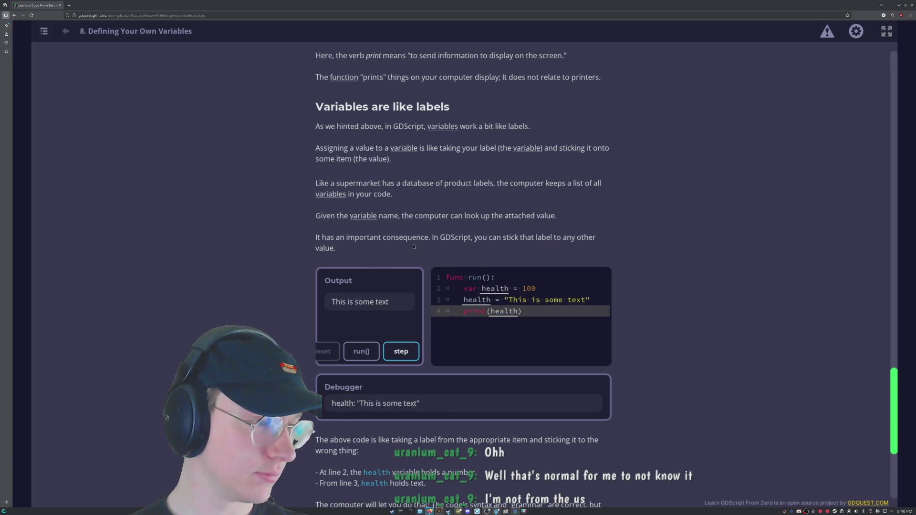
scroll(539, 195, down, 3)
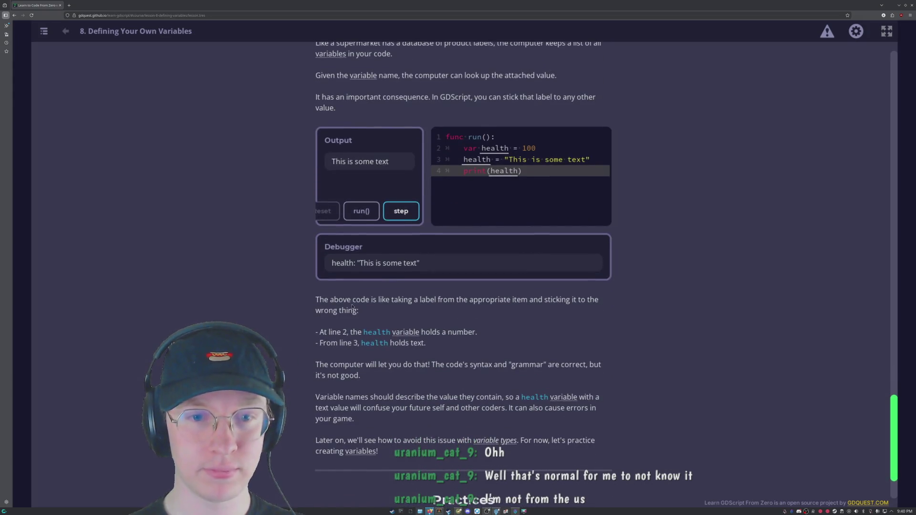
scroll(472, 136, down, 2)
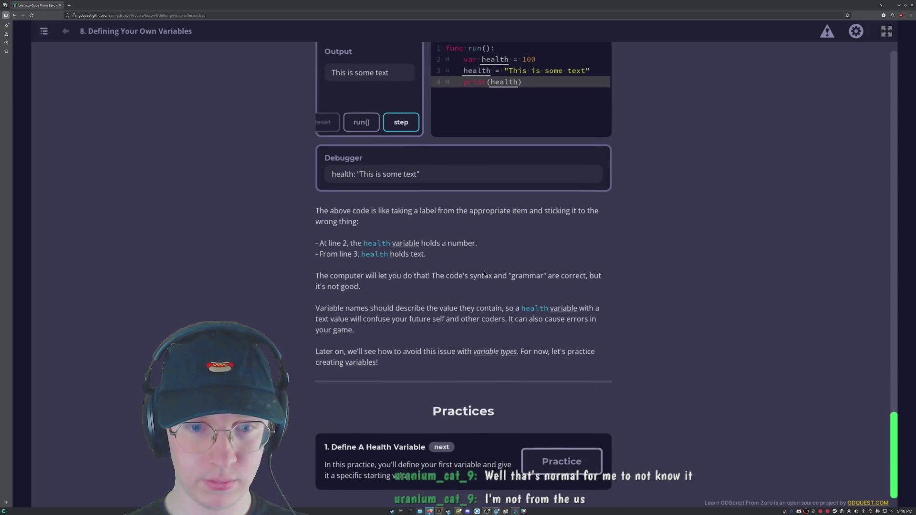
scroll(479, 360, up, 6)
scroll(479, 360, down, 6)
- Write var health = 100 in the Define A Health Variable practice, run it, and continue
click(562, 461)
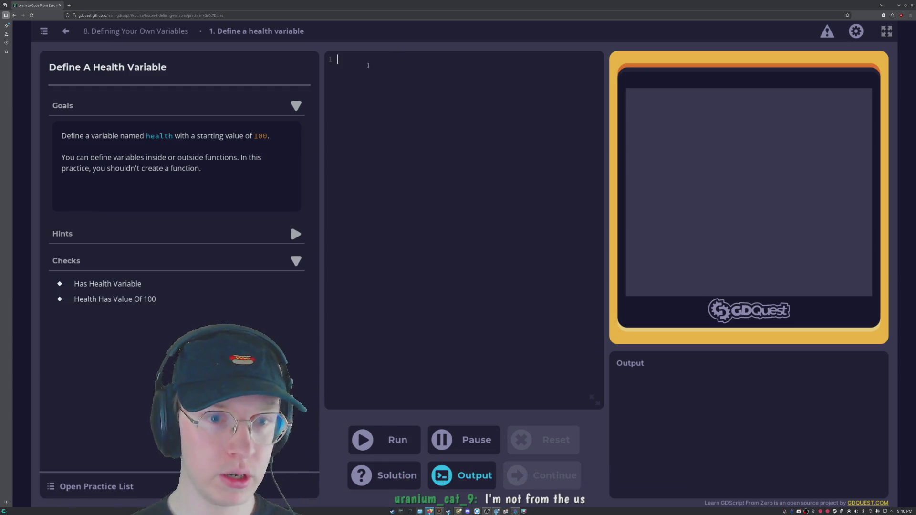
text(var health )
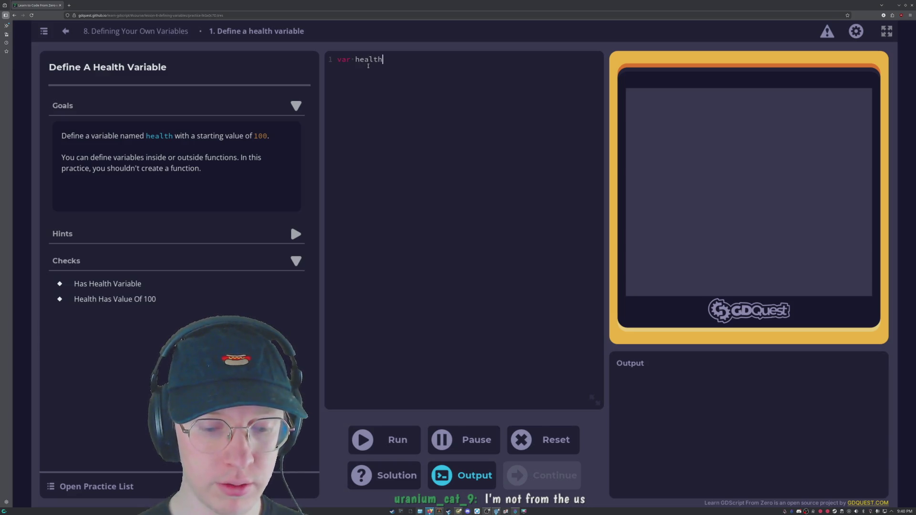
text(= 1000)
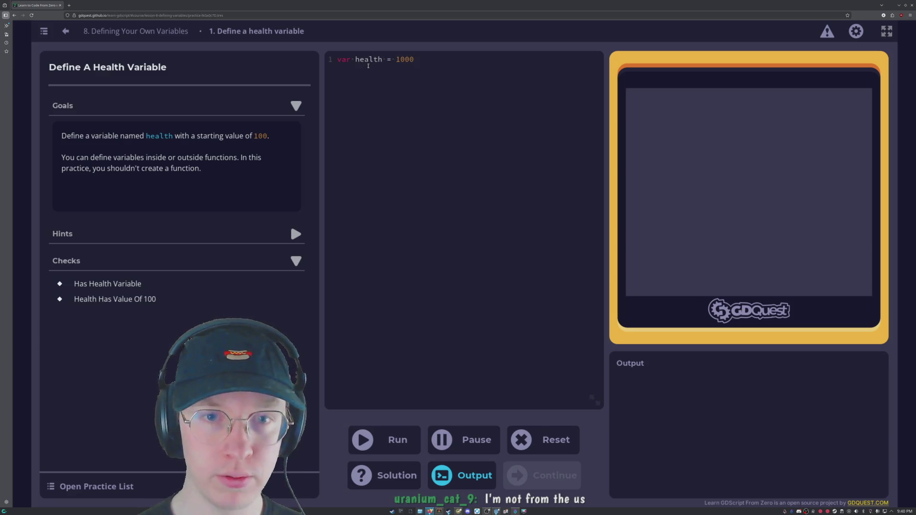
key(BackSpace)
key(F5)
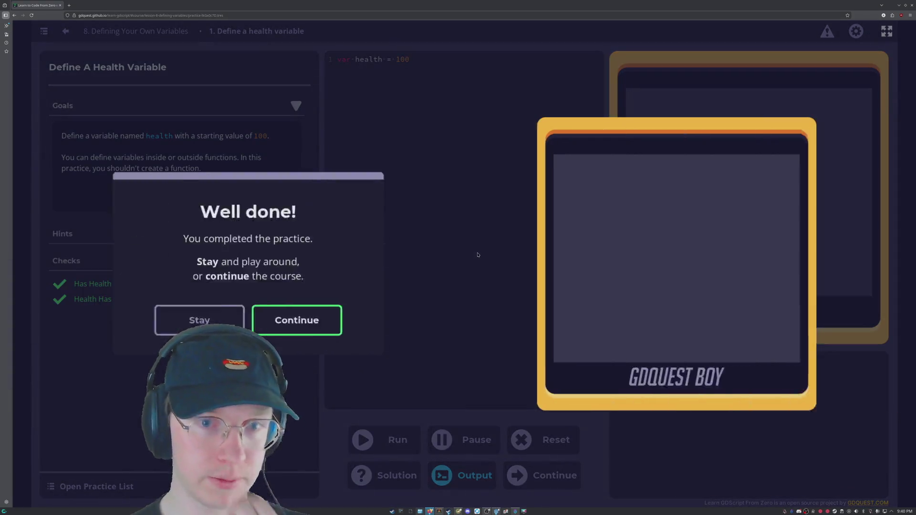
click(395, 352)
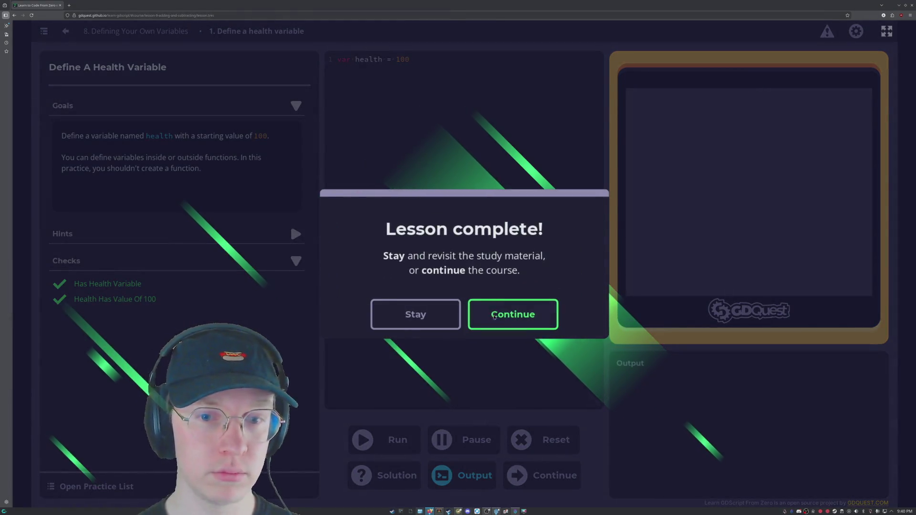
click(493, 316)
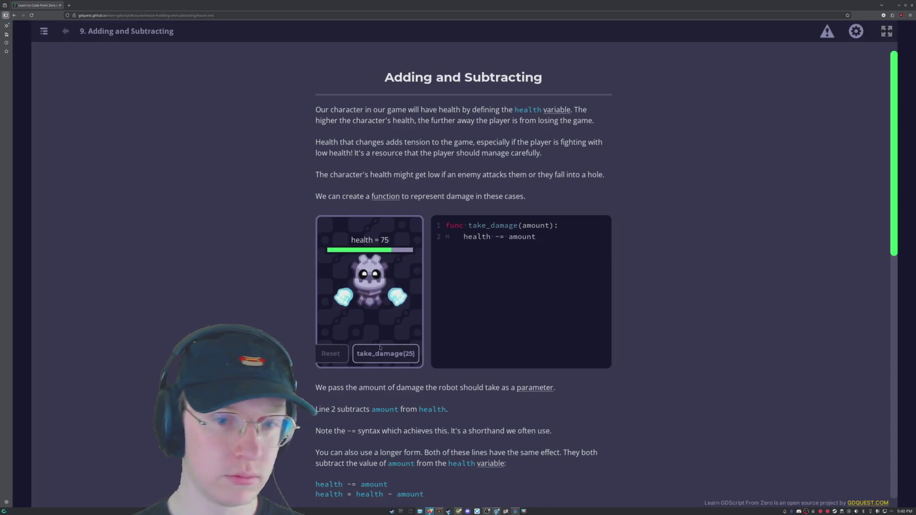
- Answer the heal quiz with 'health = health + amount' and 'health += amount', then start Damaging The Robot
scroll(462, 327, down, 2)
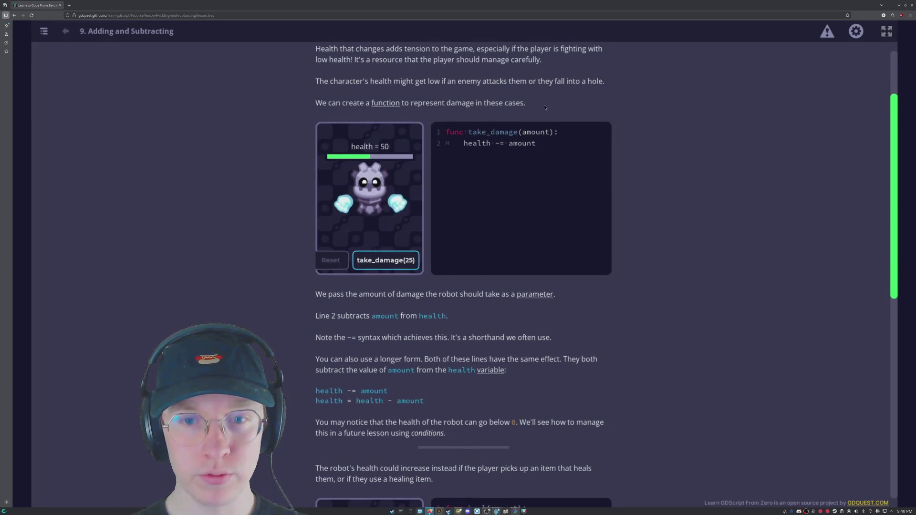
scroll(430, 217, down, 7)
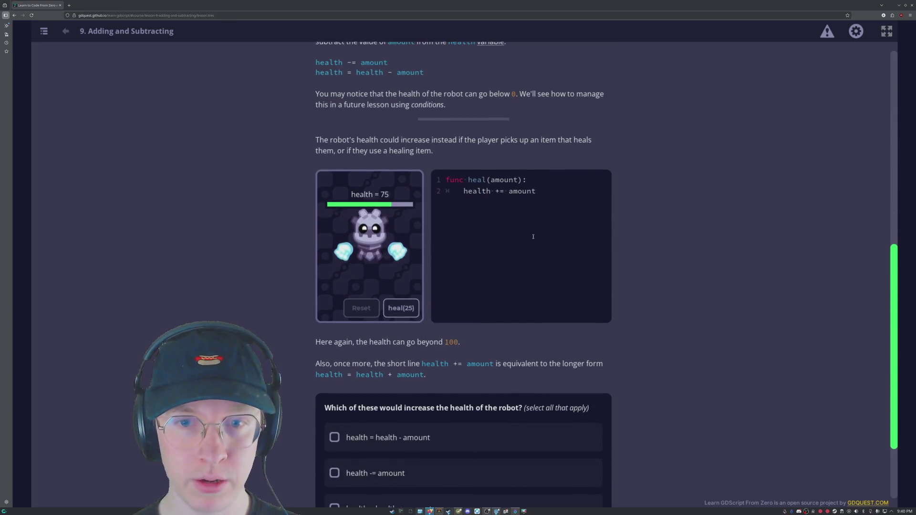
scroll(350, 355, down, 2)
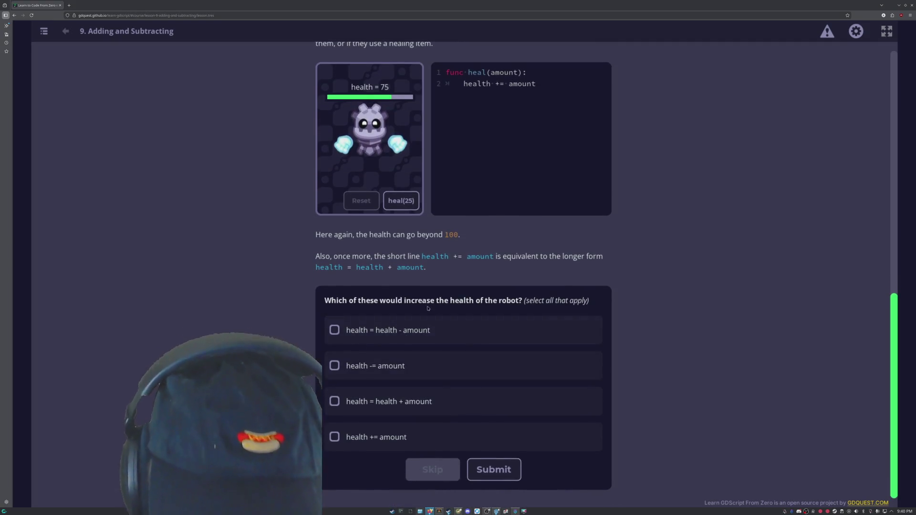
click(350, 408)
click(420, 438)
click(491, 469)
scroll(585, 398, down, 2)
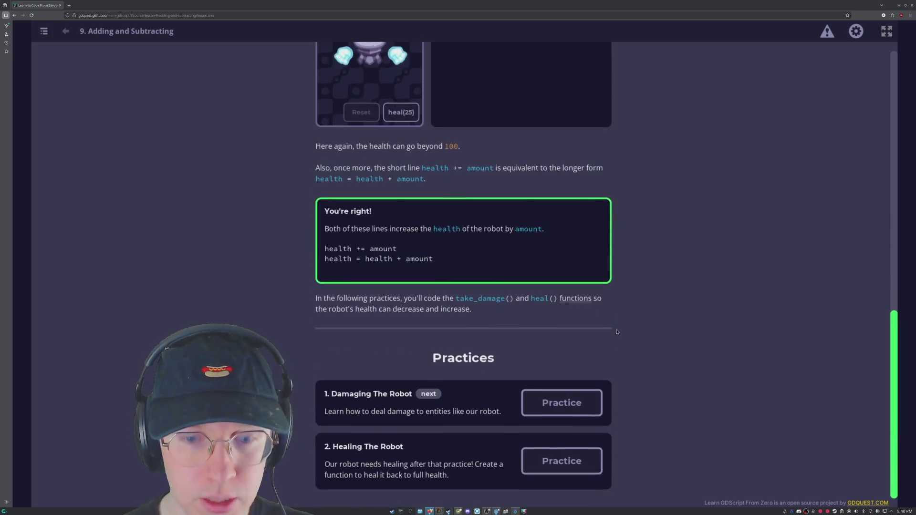
click(586, 397)
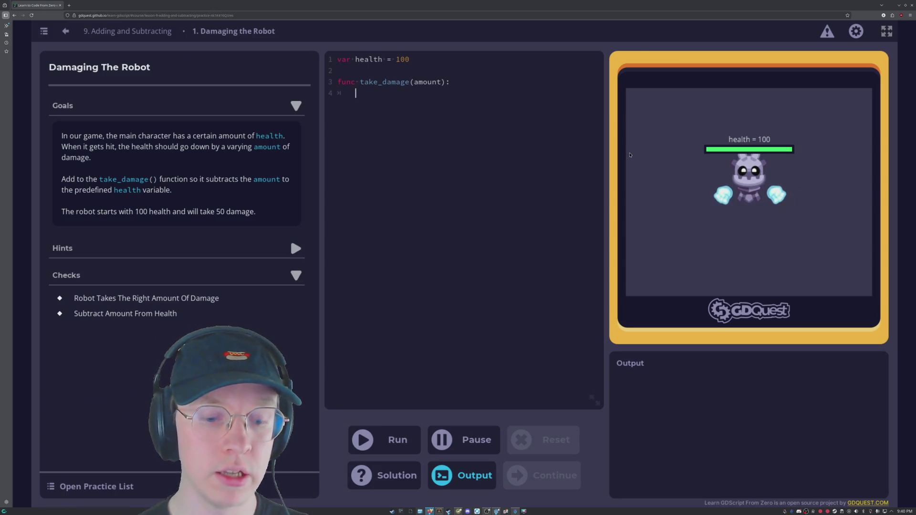
- Write 'health -= (amount)' in take_damage, run it, and continue to Healing The Robot
text(health)
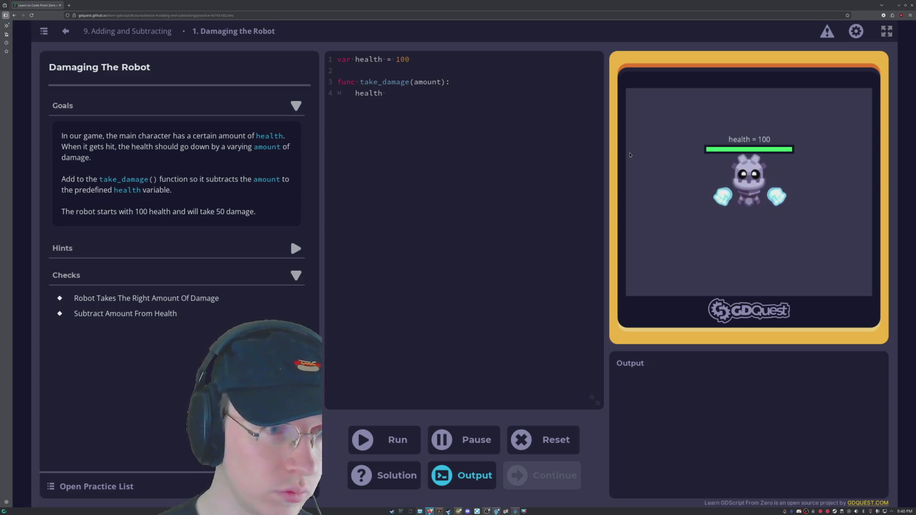
text(-=)
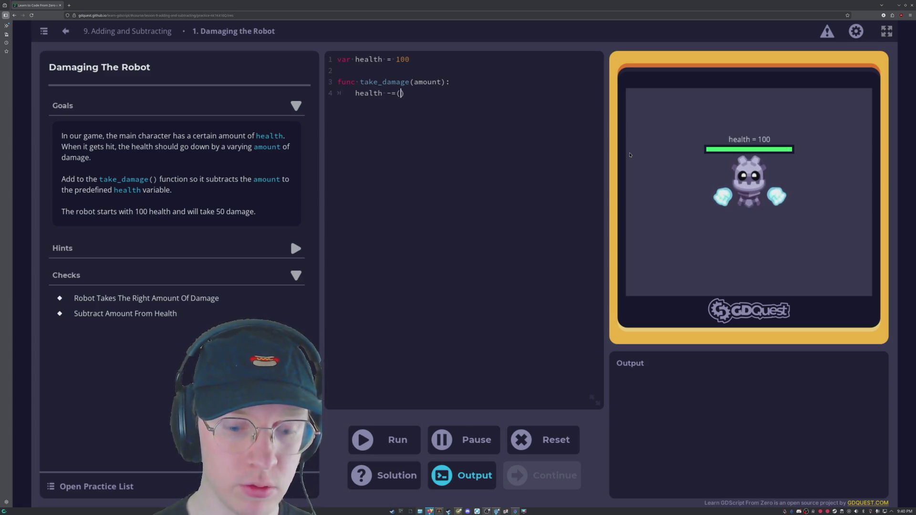
text( ()
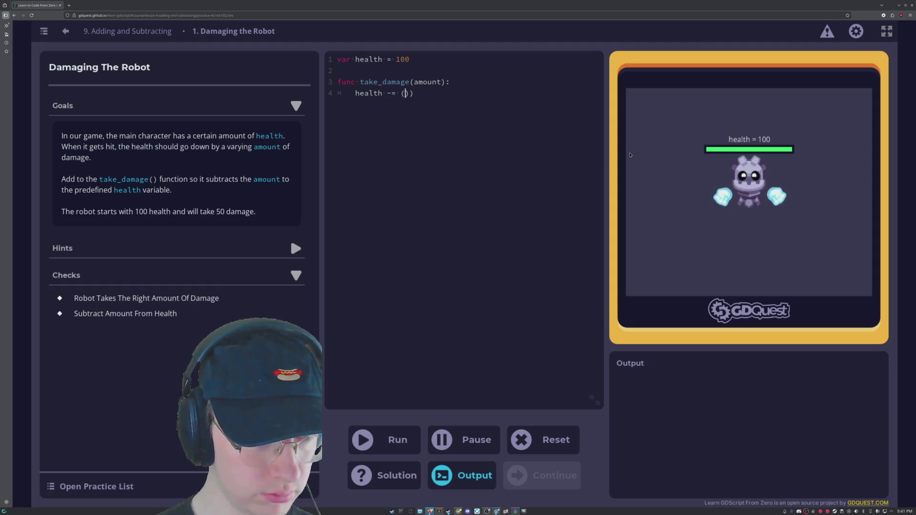
text(amount)
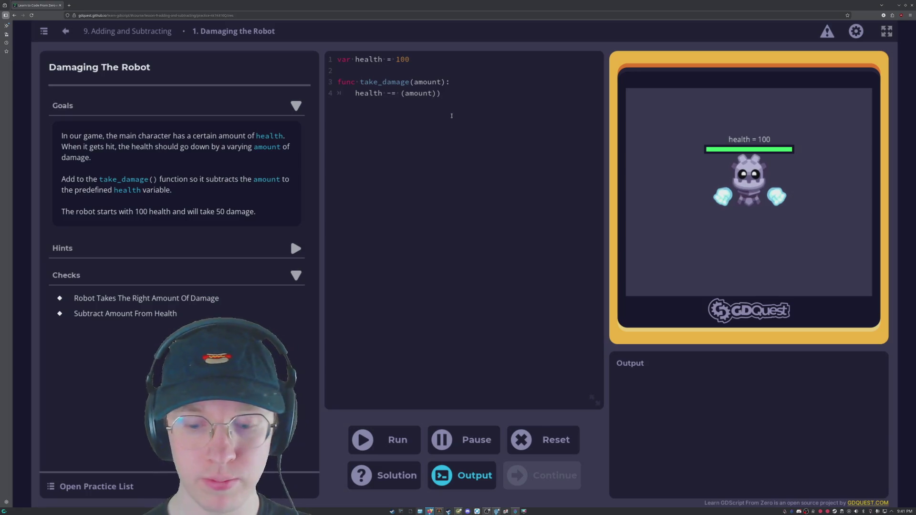
key(Delete)
key(ctrl+Return)
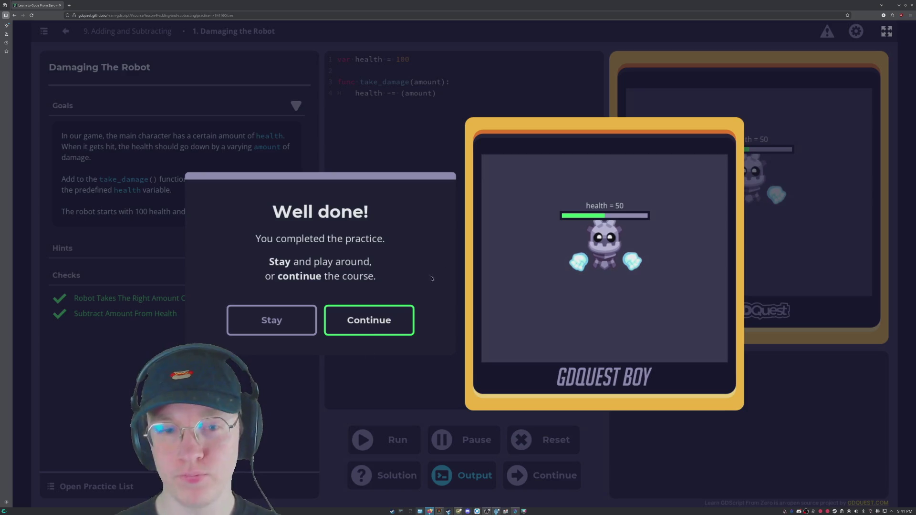
click(377, 330)
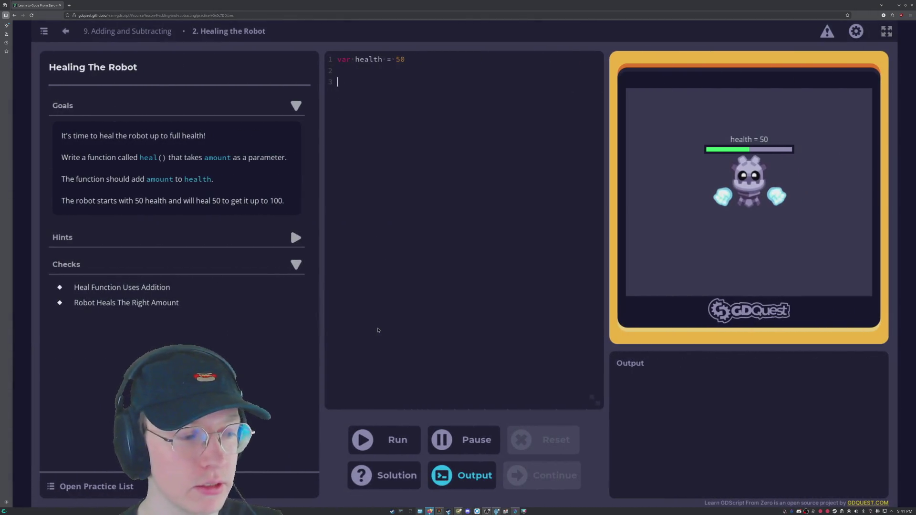
- Add a 'func heal(amount)' header on line 3 of the practice editor
click(378, 258)
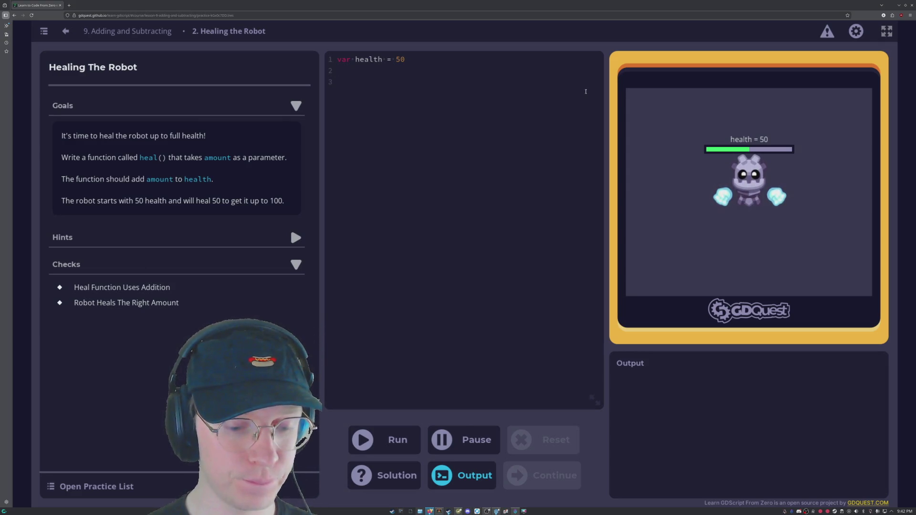
text(func ()
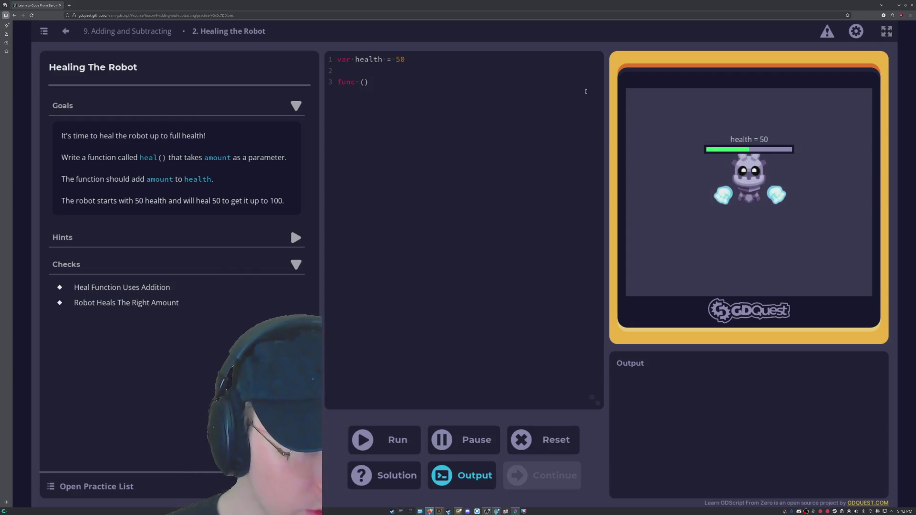
key(BackSpace)
key(BackSpace)
key(BackSpace)
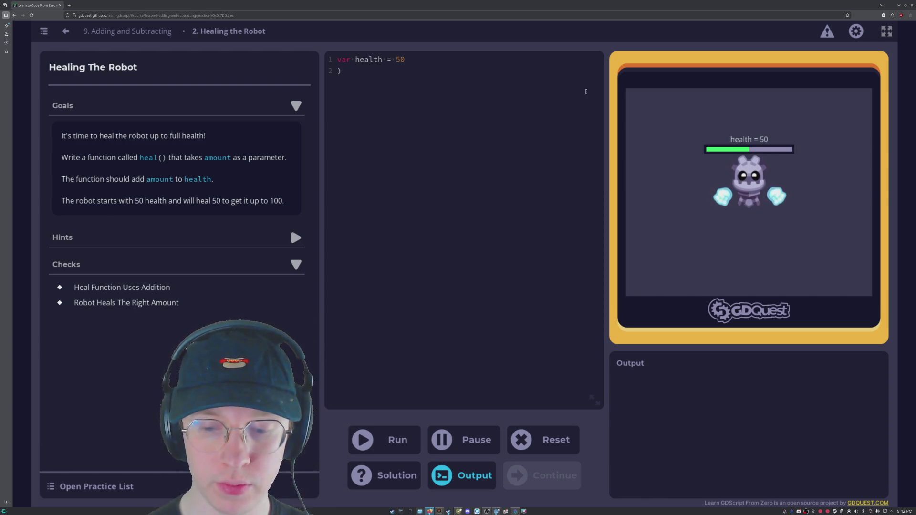
key(Delete)
key(Return)
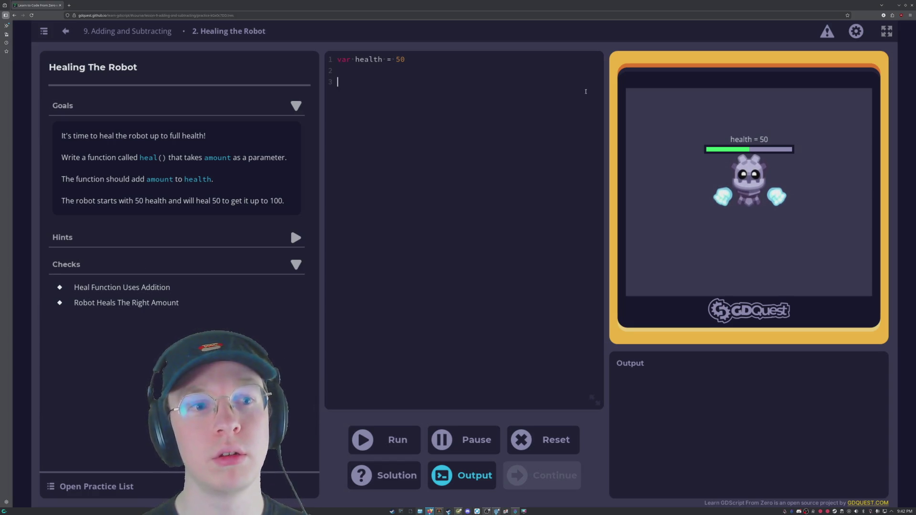
text(func )
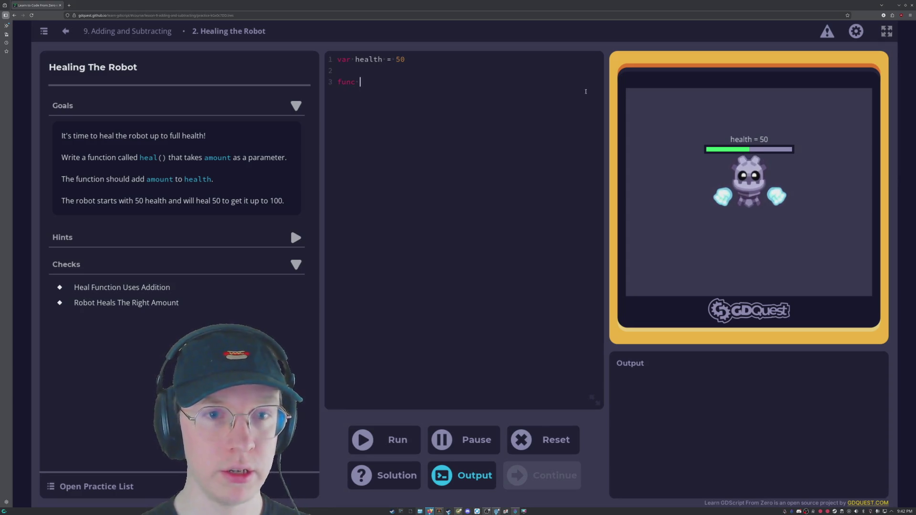
text(heal(amount)
key(Return)
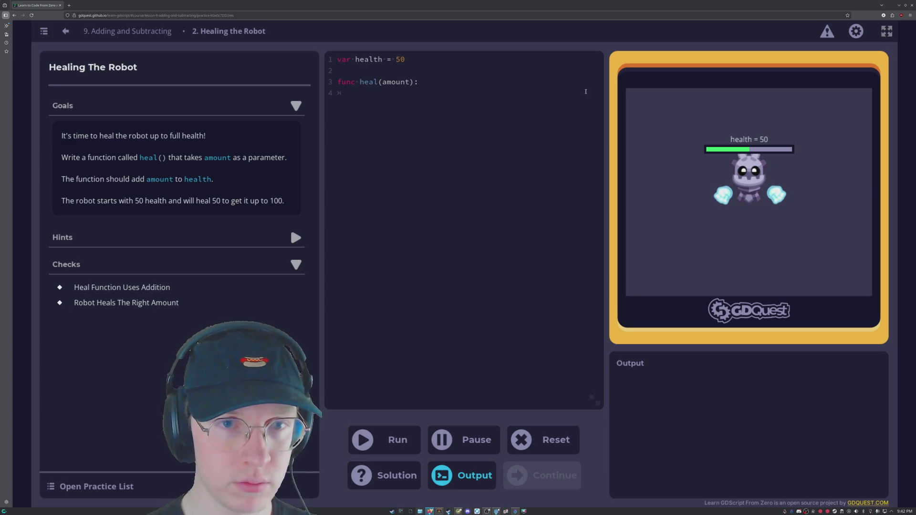
- Give heal the body 'health += (amount)', run it, and continue to The Game Loop
text(health+=)
key(BackSpace)
key(BackSpace)
text(+= (amount)
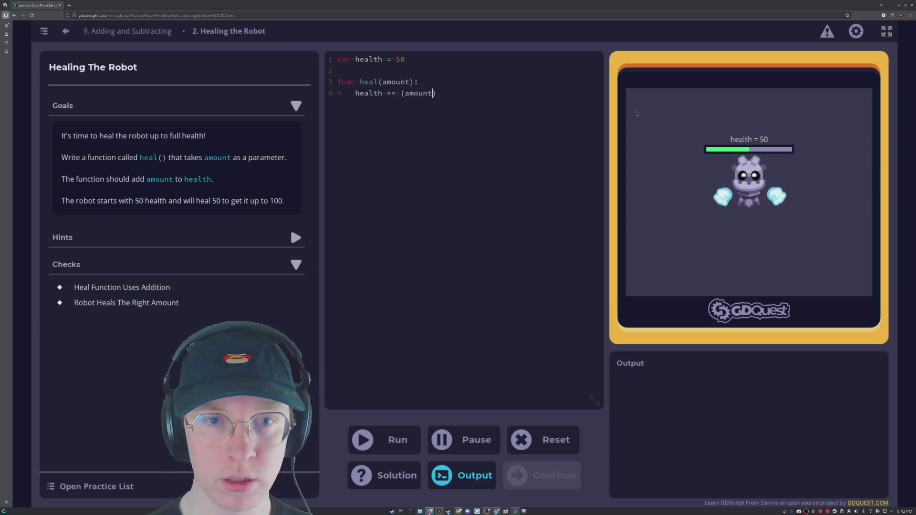
click(396, 436)
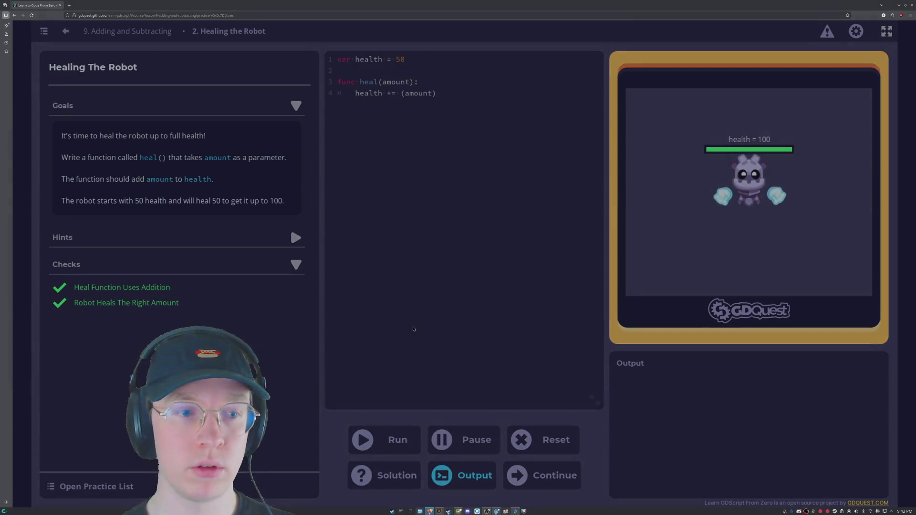
click(261, 316)
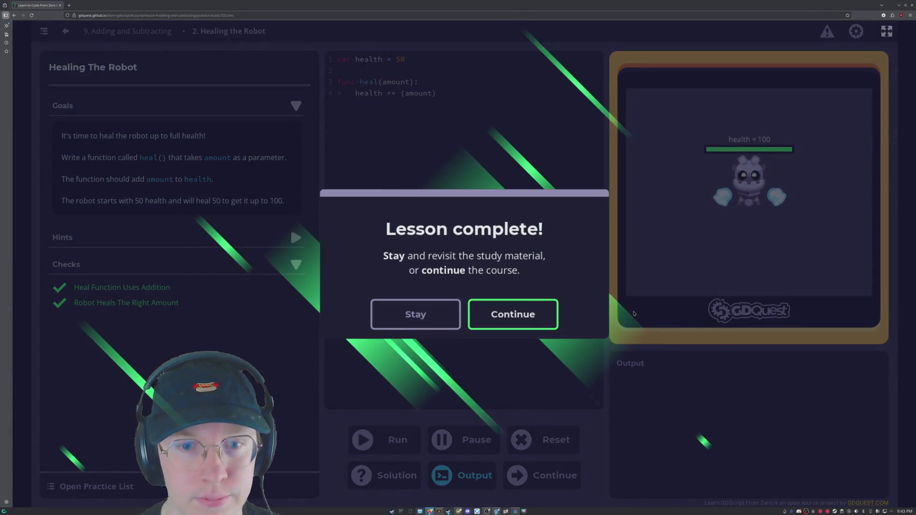
click(527, 316)
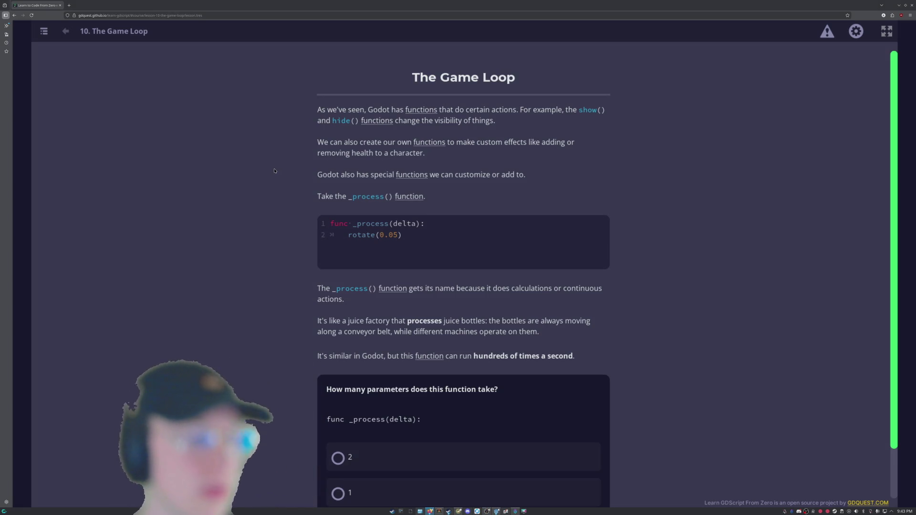
- Read through The Game Loop lesson down to the quiz on _process parameters
scroll(274, 171, down, 2)
scroll(274, 170, up, 2)
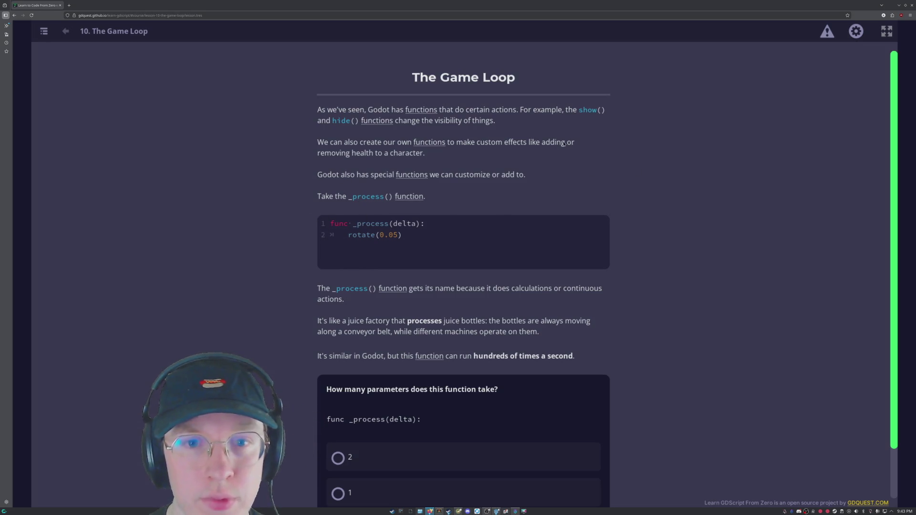
scroll(394, 140, down, 1)
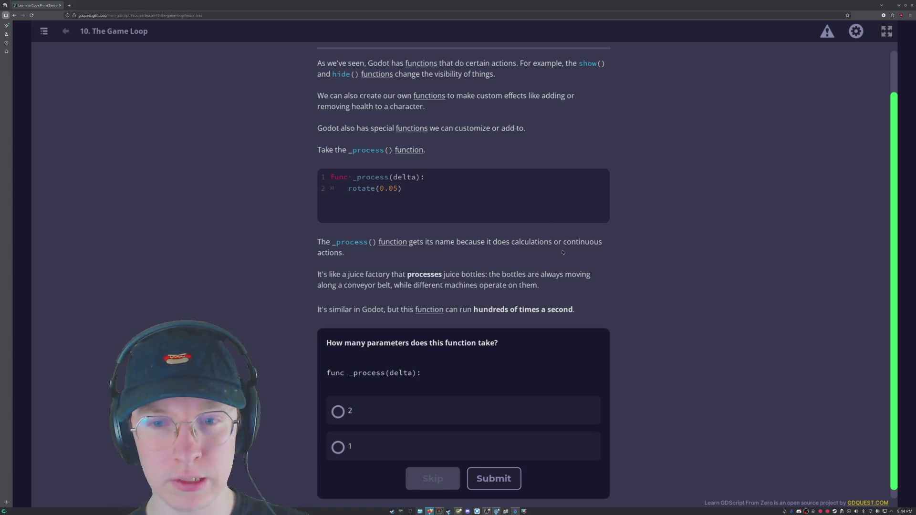
scroll(565, 254, down, 1)
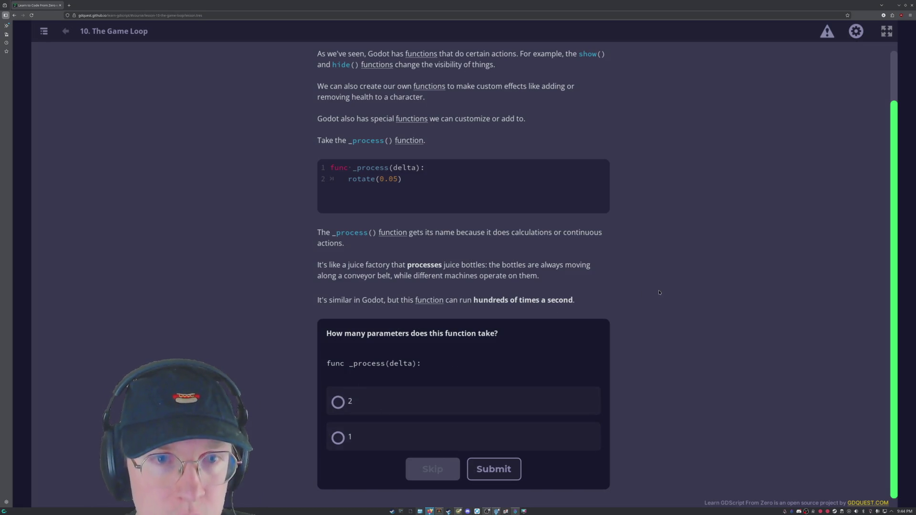
scroll(663, 293, up, 1)
scroll(666, 295, down, 1)
- Answer the _process quiz with 1 parameter and read on through the lesson
click(364, 436)
click(494, 469)
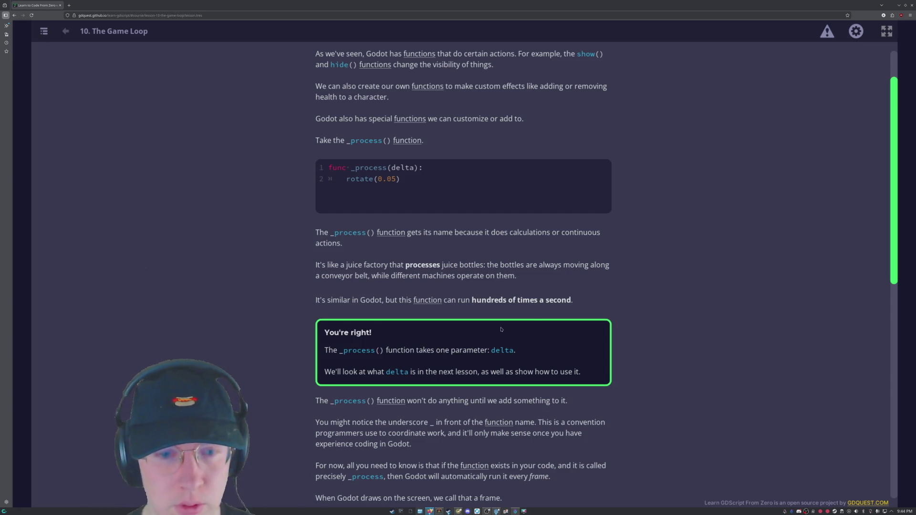
scroll(569, 306, down, 3)
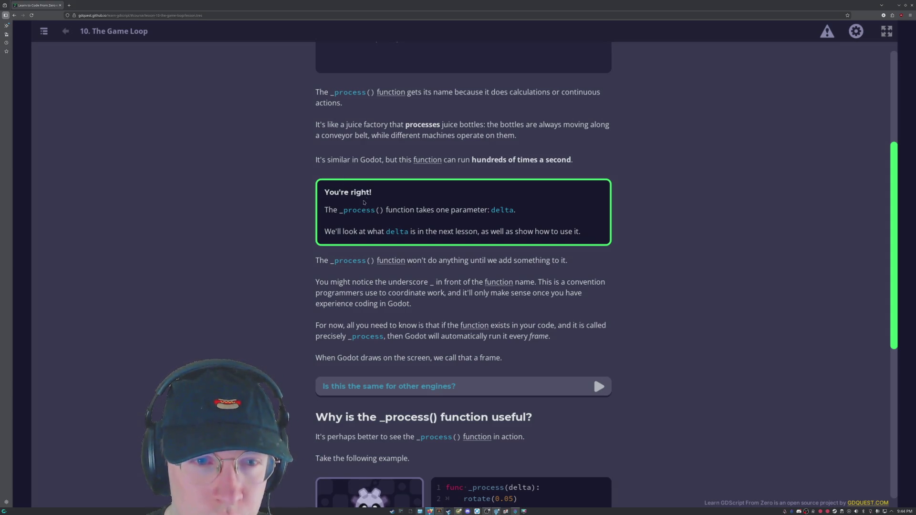
scroll(430, 166, down, 2)
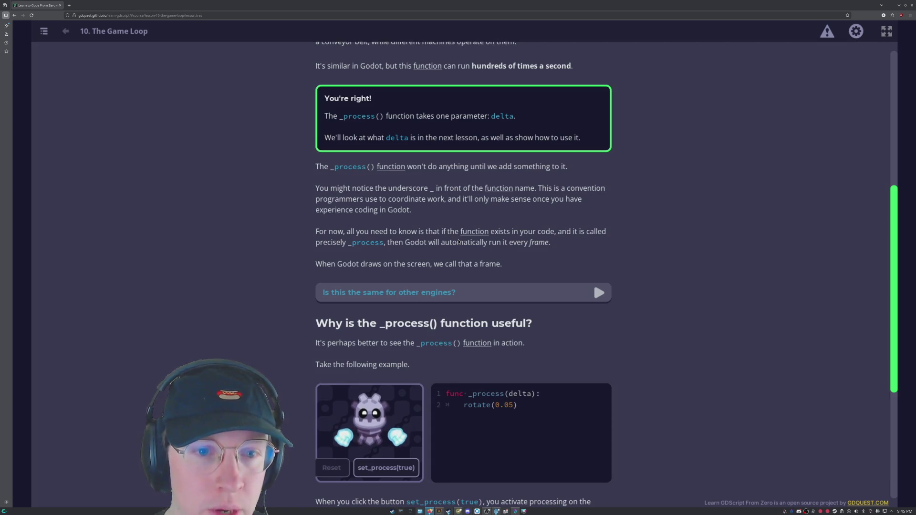
scroll(434, 246, down, 3)
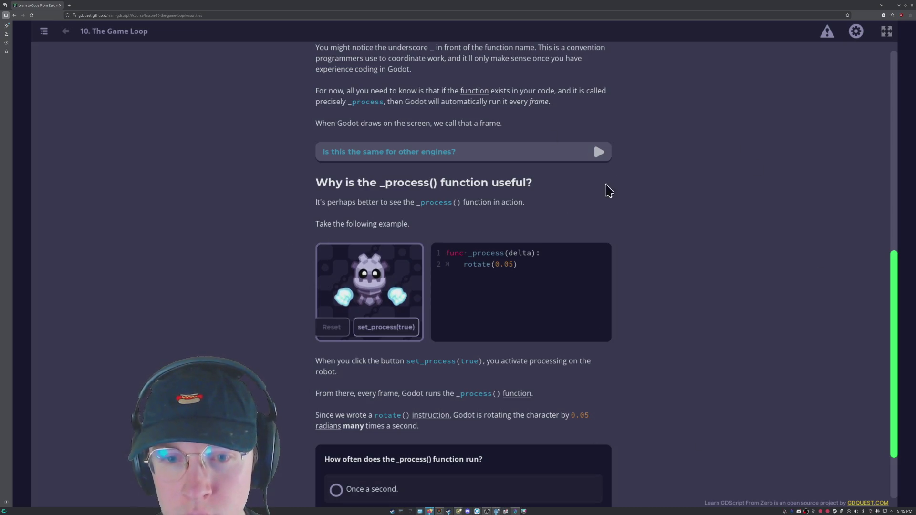
scroll(656, 395, down, 1)
- Reach the _process() rotation example and start the spinning robot demo
scroll(656, 395, down, 2)
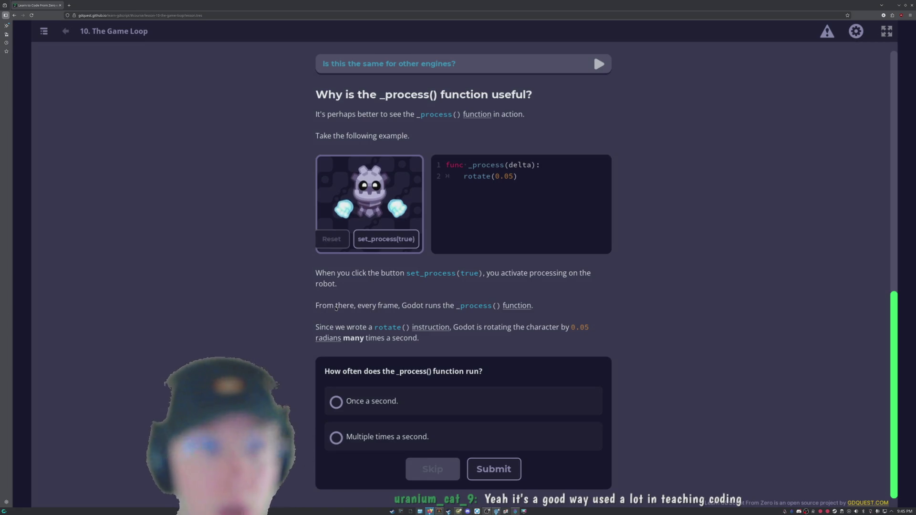
scroll(335, 309, up, 3)
scroll(336, 312, down, 3)
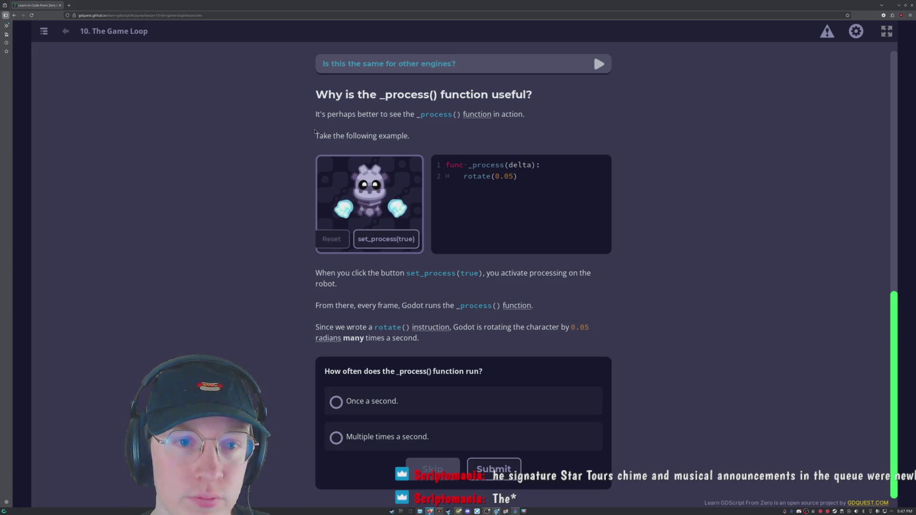
scroll(457, 146, up, 2)
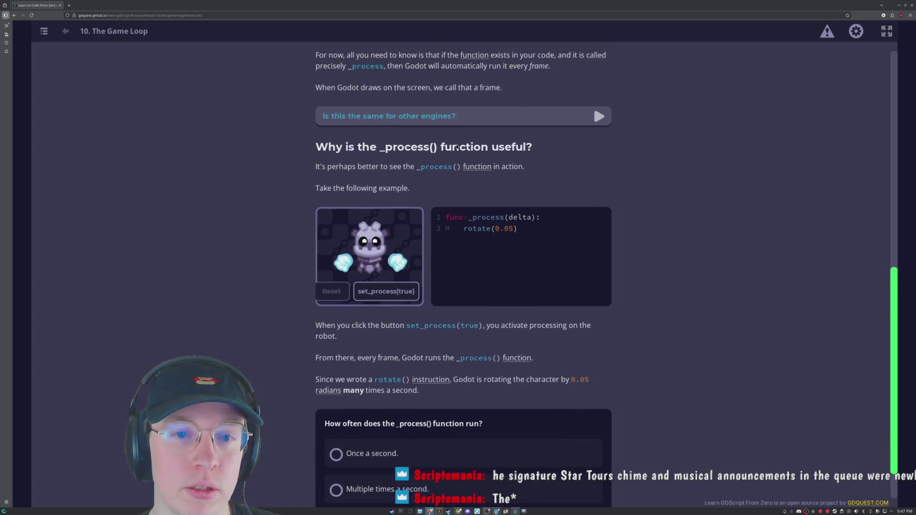
scroll(457, 146, down, 2)
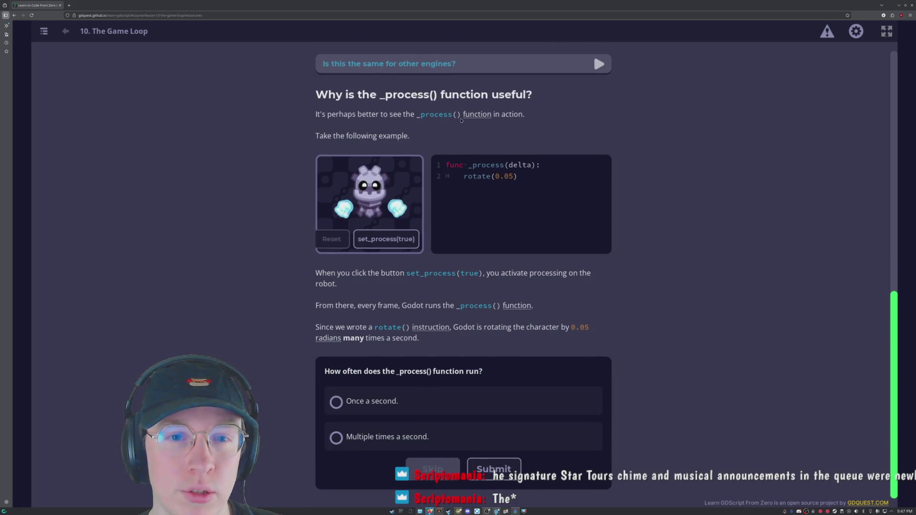
click(386, 239)
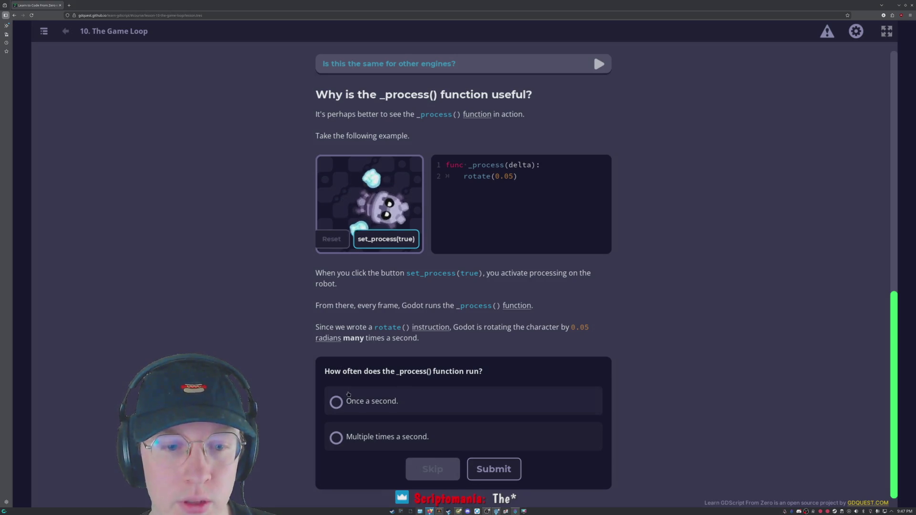
- Answer 'Multiple times a second.' to the how-often quiz, then open Rotating A Character Continuously
click(381, 437)
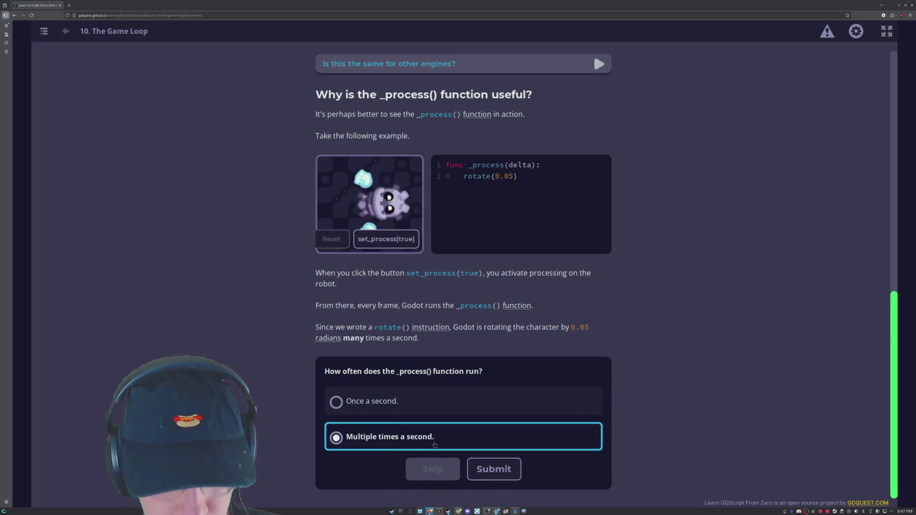
click(516, 475)
scroll(620, 477, down, 3)
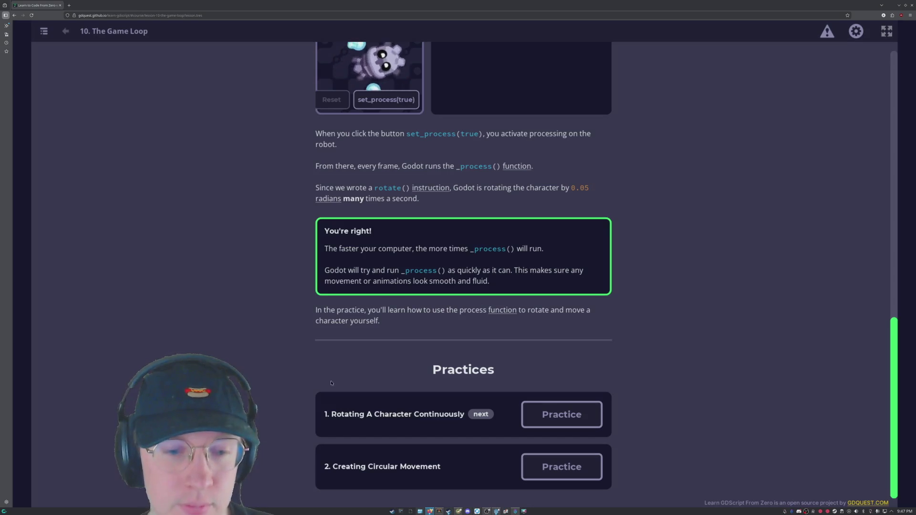
click(550, 418)
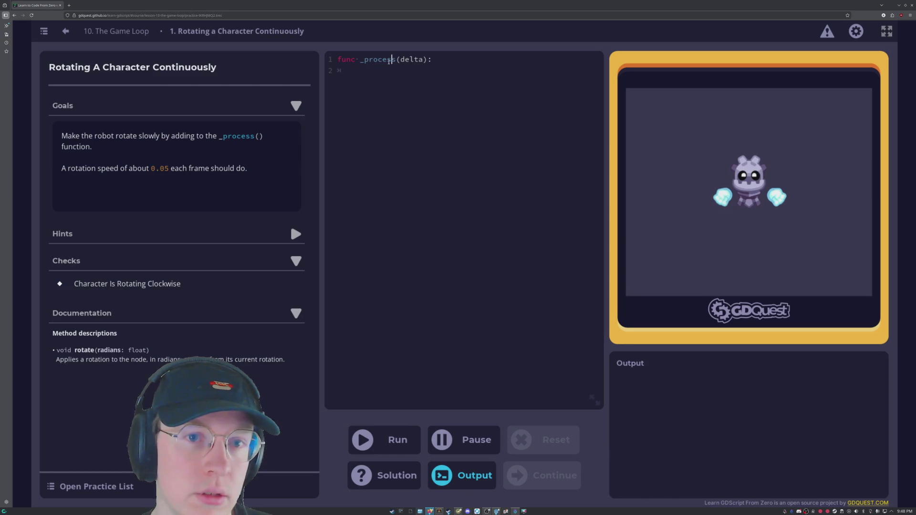
- Write 'rotate = 0.05' under _process, run it, and select the 0.05 value
text(rotate)
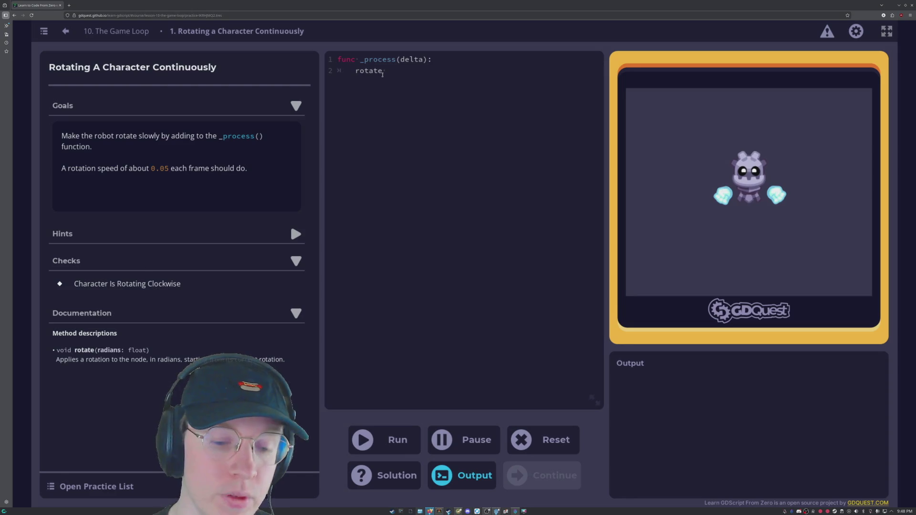
text( = )
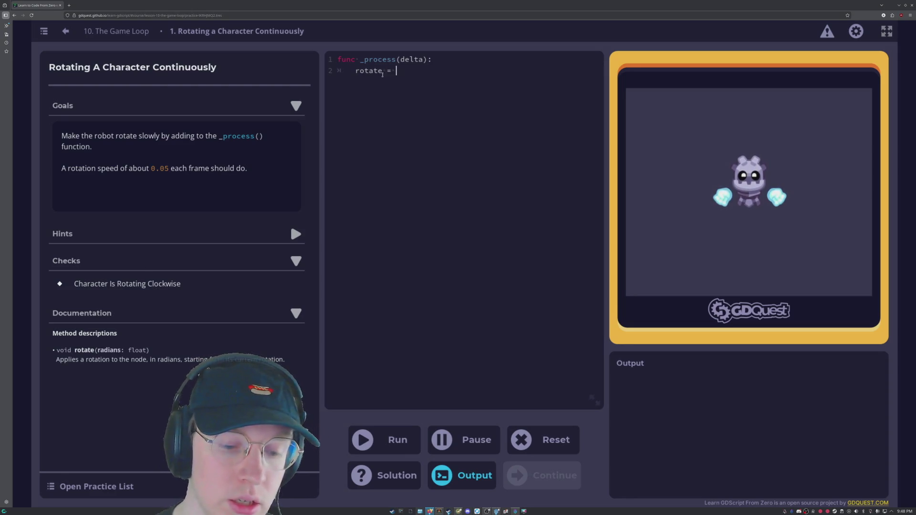
text(0.)
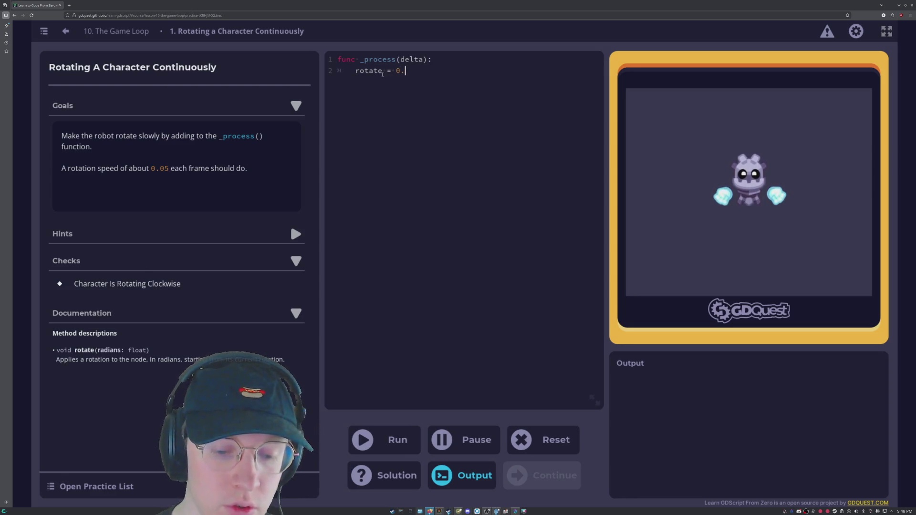
text(05)
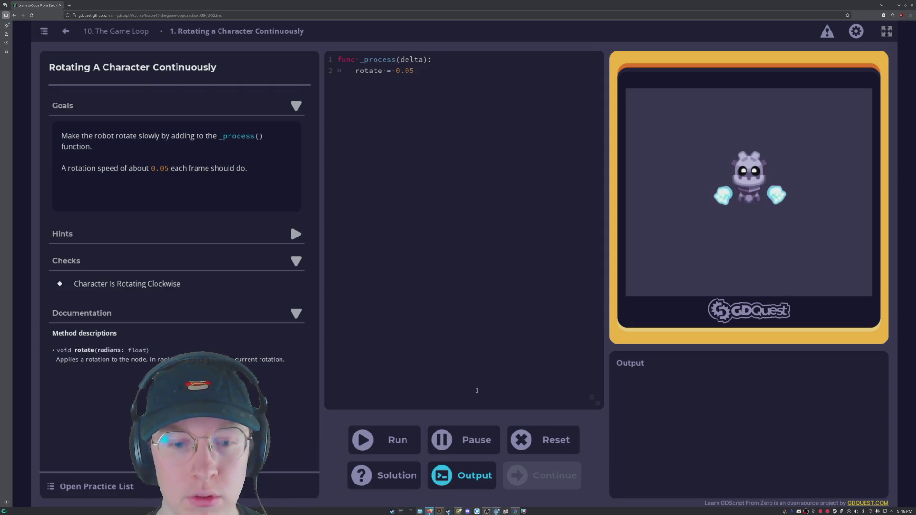
click(397, 439)
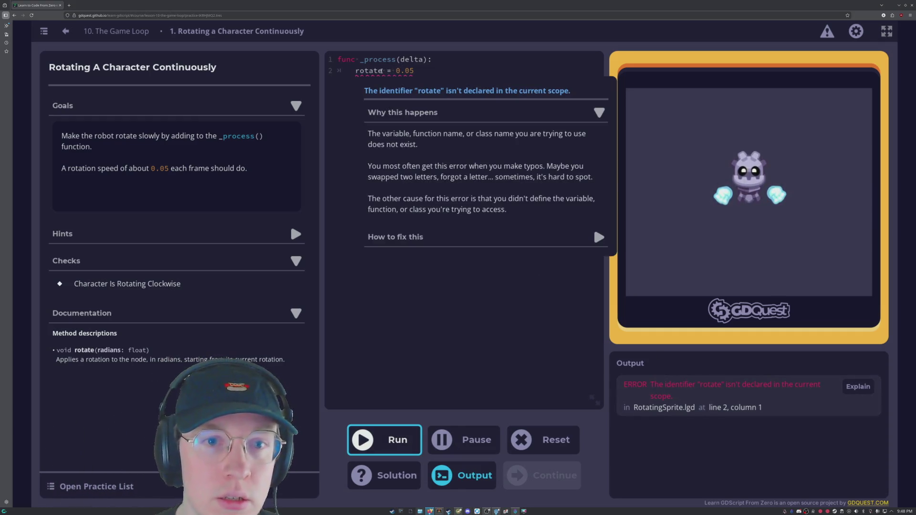
click(383, 71)
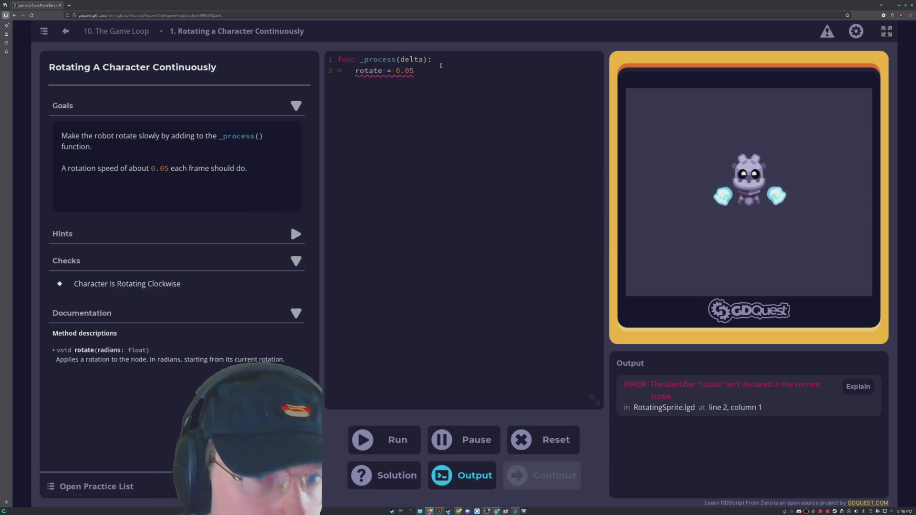
click(418, 71)
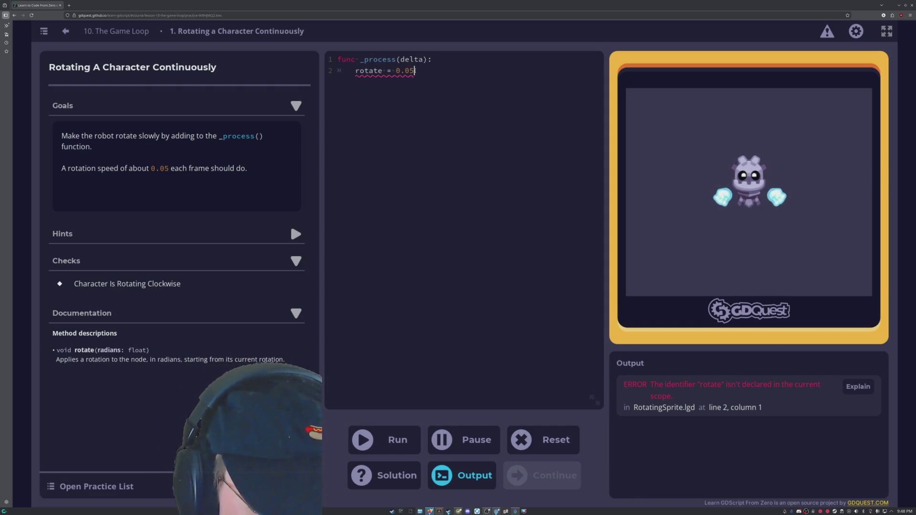
drag(415, 71, 395, 70)
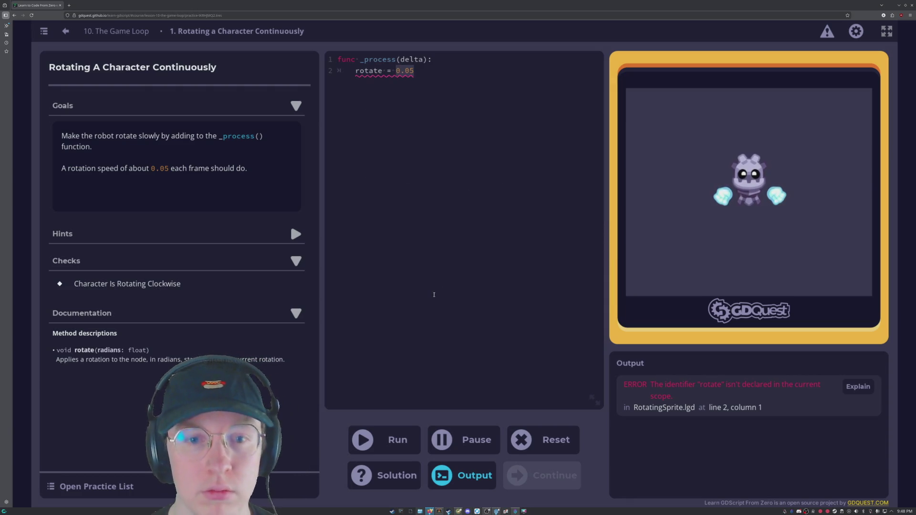
- Replace 0.05 with delta and run it, which still flags rotate as an error
key(BackSpace)
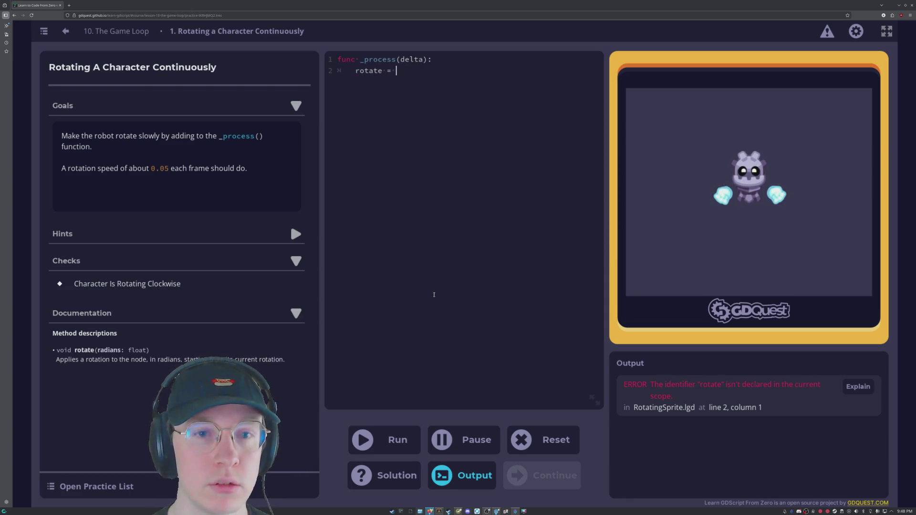
text(delta)
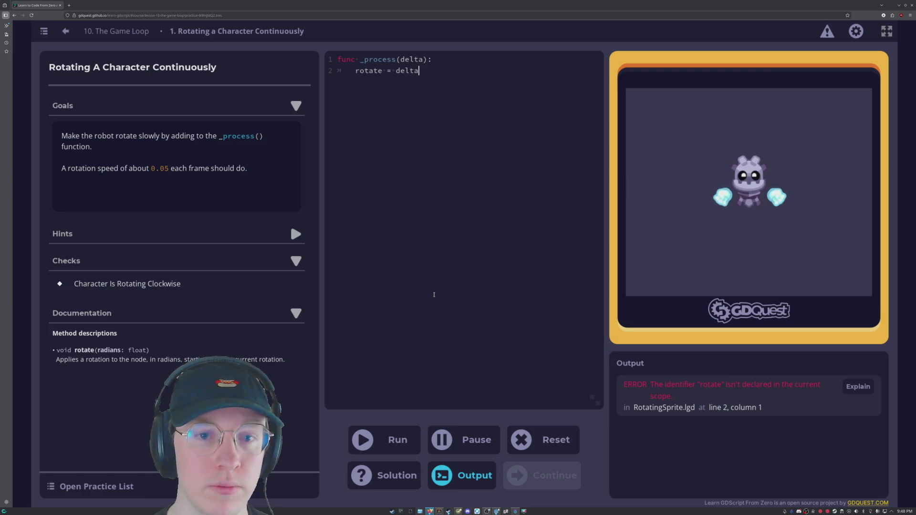
key(ctrl+Return)
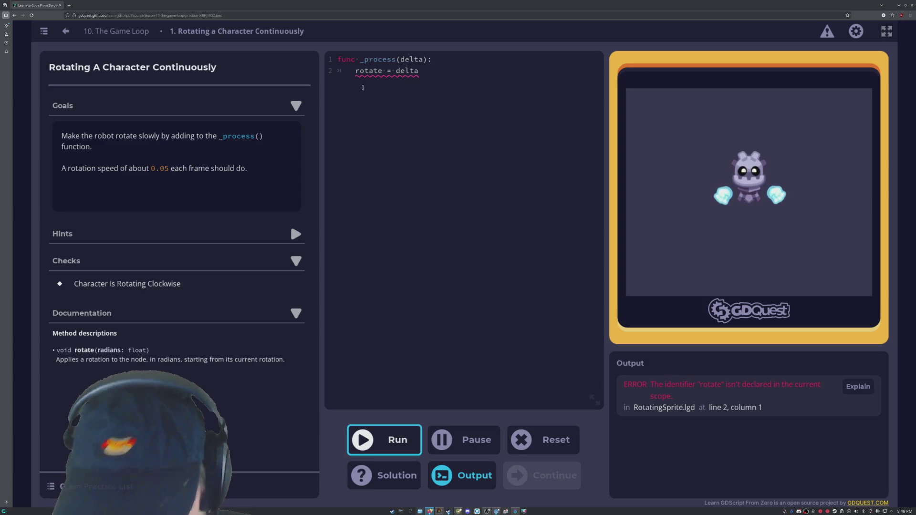
click(356, 70)
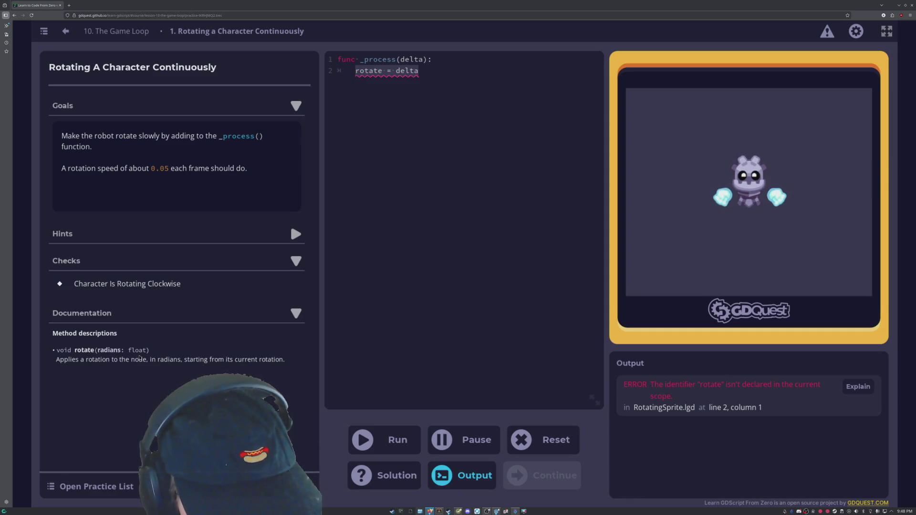
- Rewrite the line as rotate(0.05), run it, and continue to Creating Circular Movement
mouse_move(376, 71)
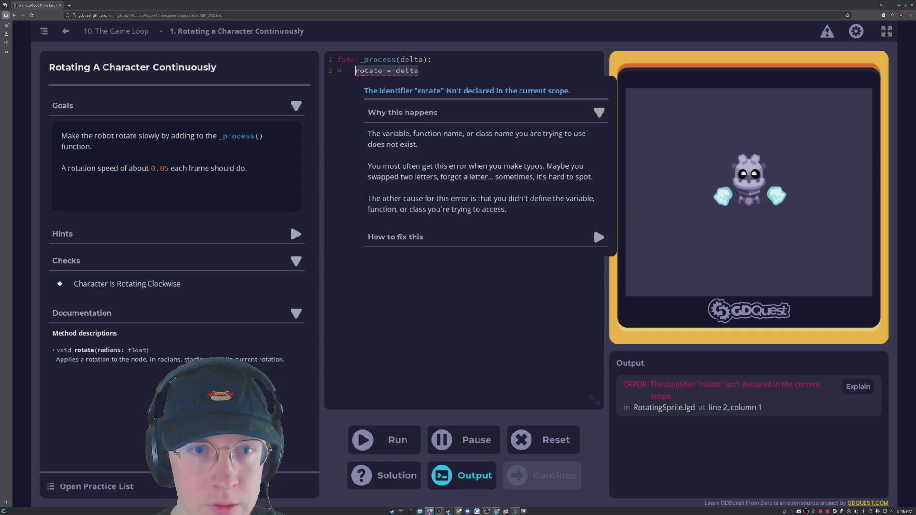
key(BackSpace)
text(rotate()
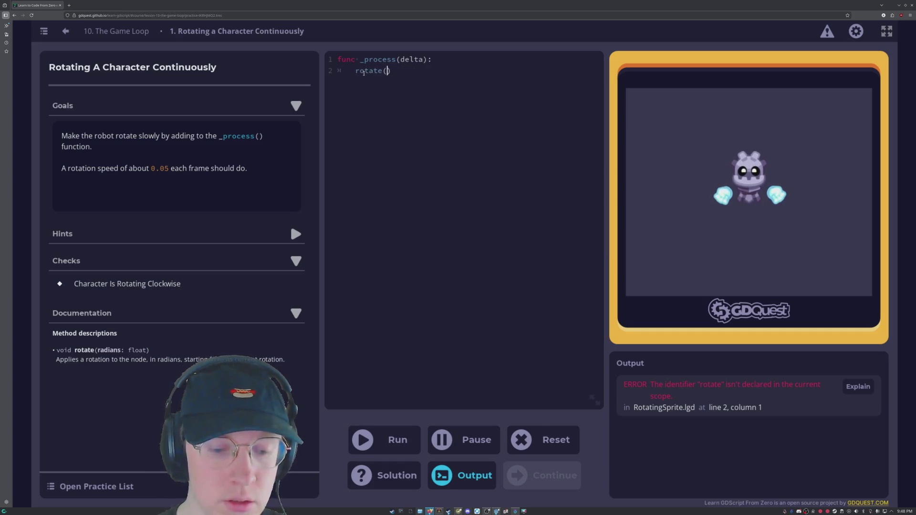
text(0.05)
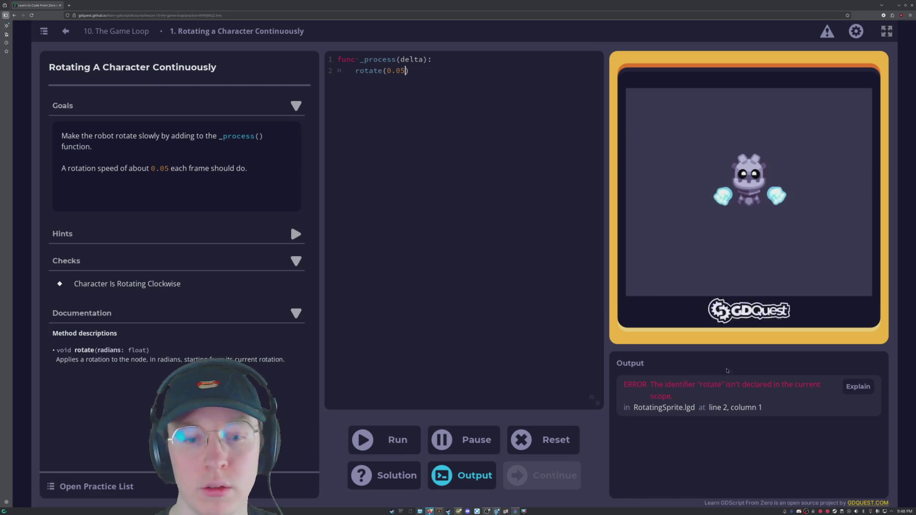
click(408, 442)
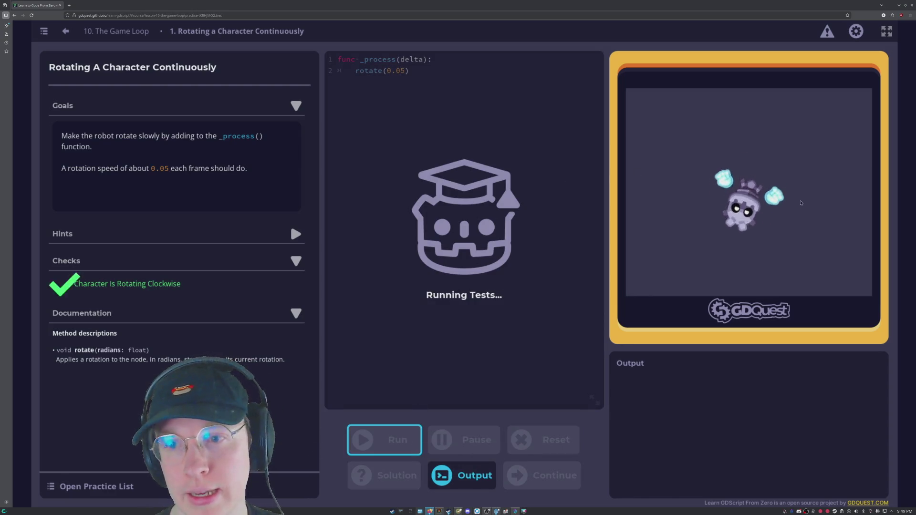
click(377, 320)
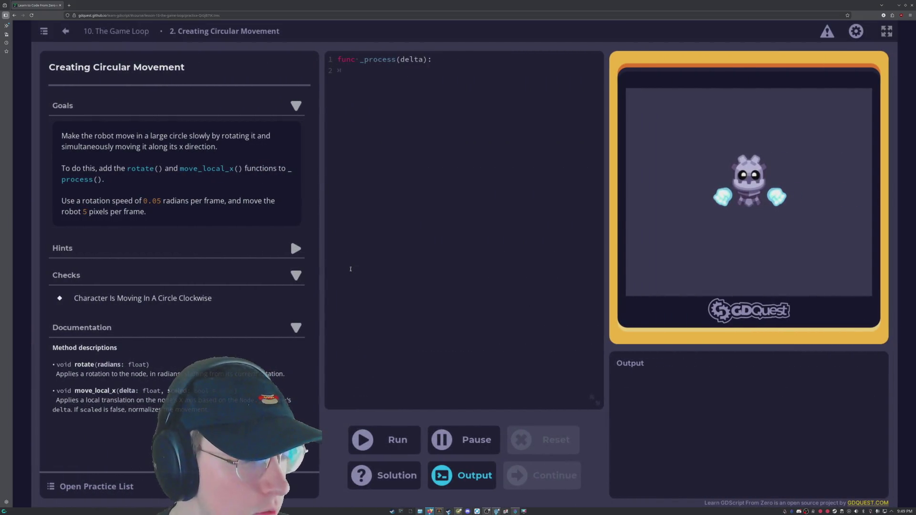
click(348, 275)
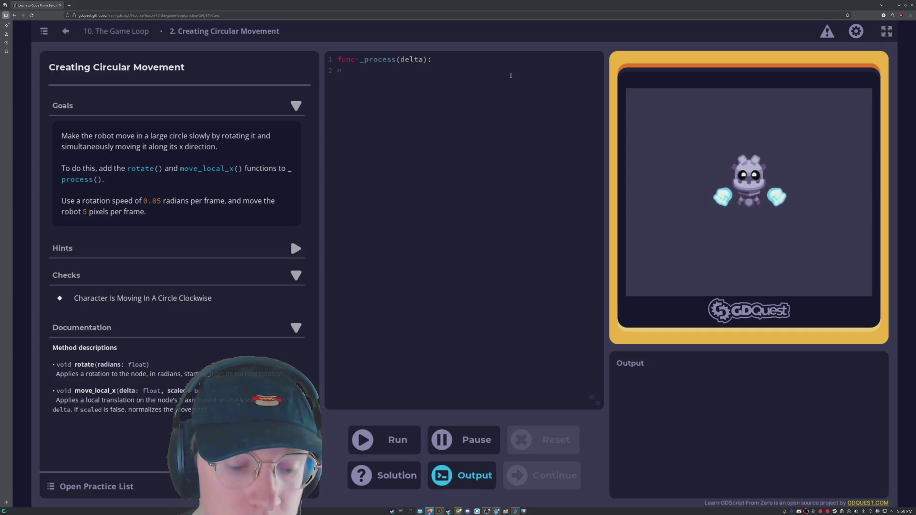
- Write rotate(0.05) and move_local_x(5) in the _process body and run the code
text(ro)
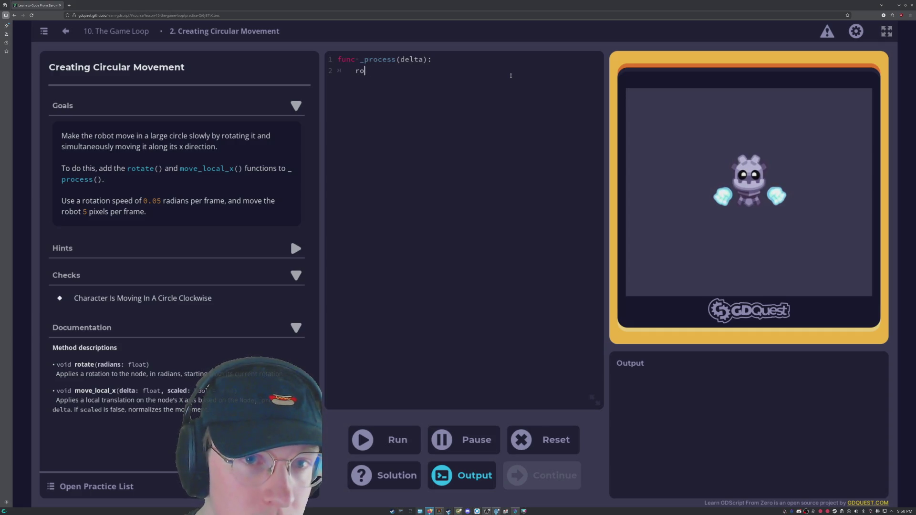
text(tate)
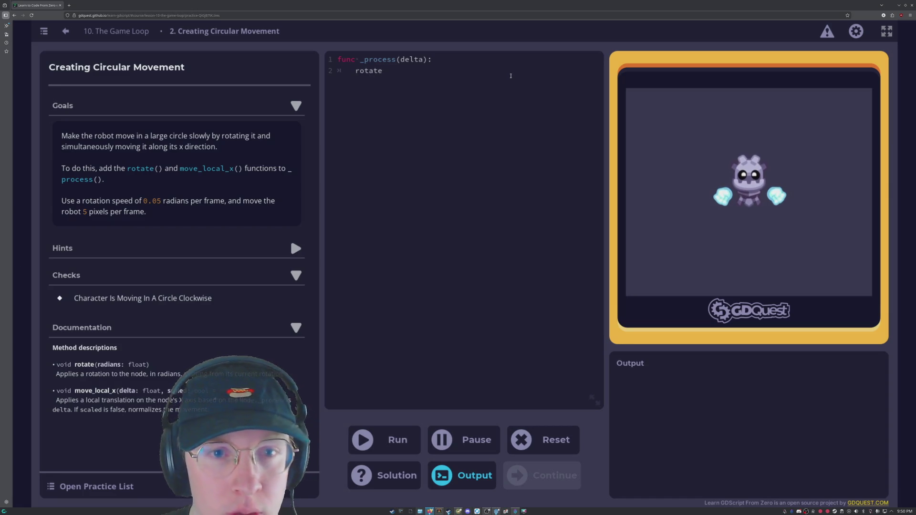
text((0.0)
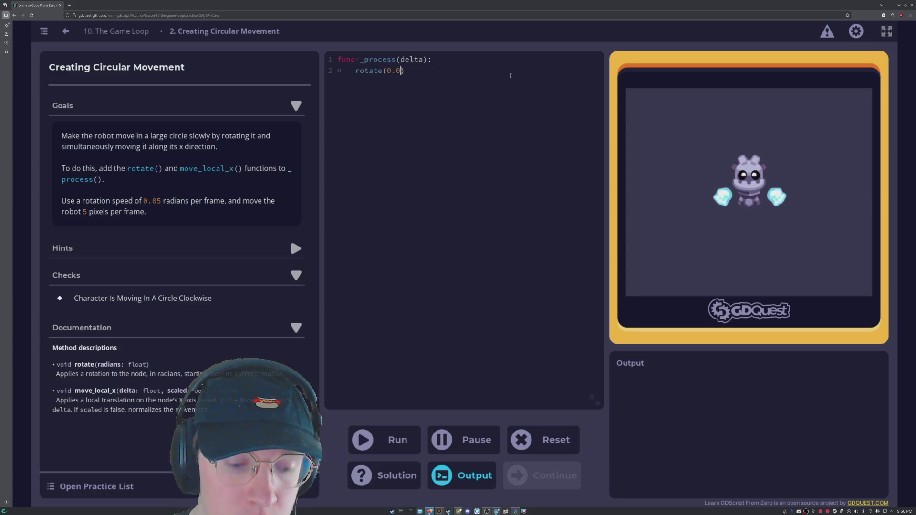
text(5) 	)
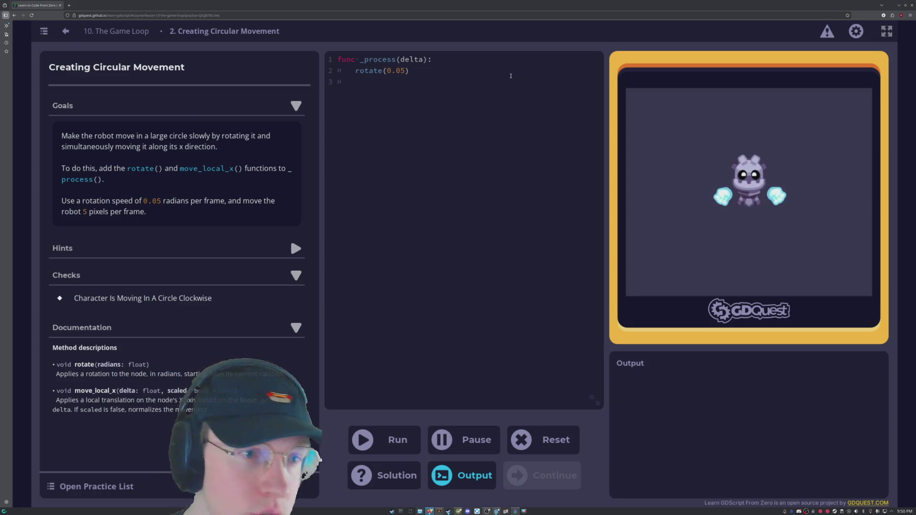
text(movwe)
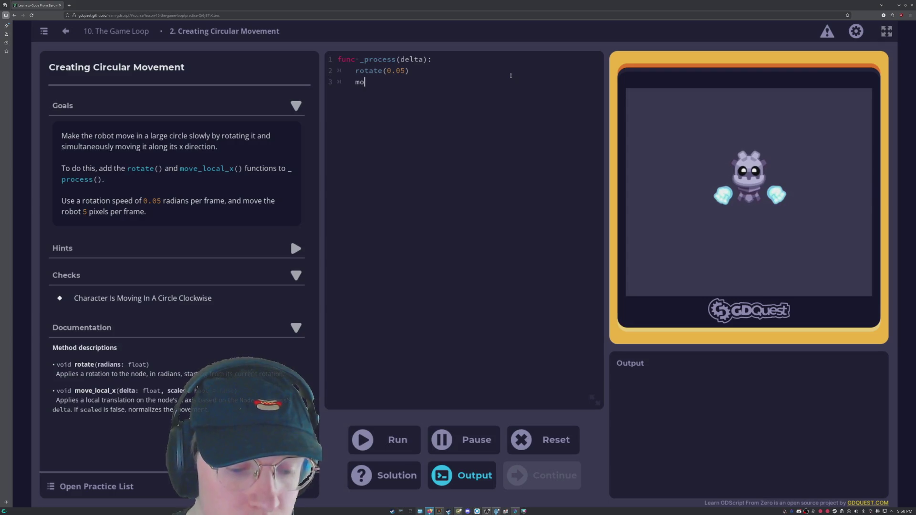
key(BackSpace)
key(BackSpace)
text(e)
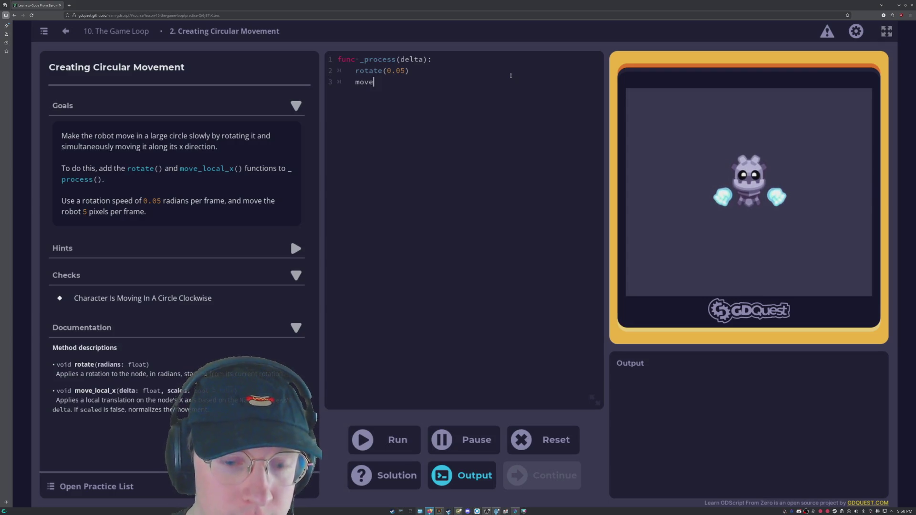
text(_local)
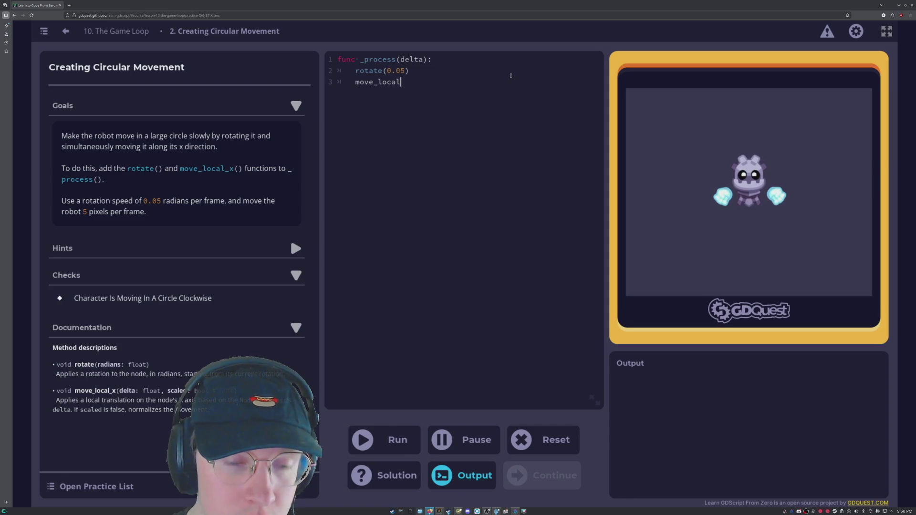
text(_)
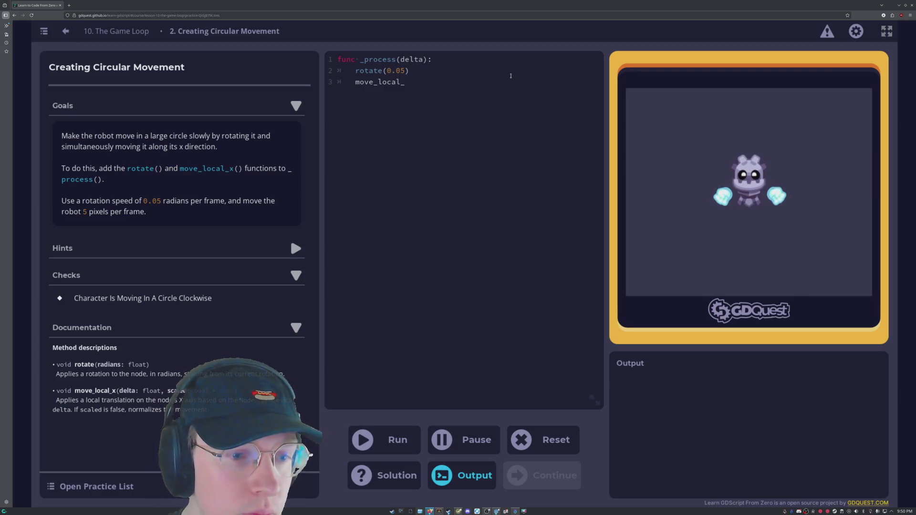
click(511, 76)
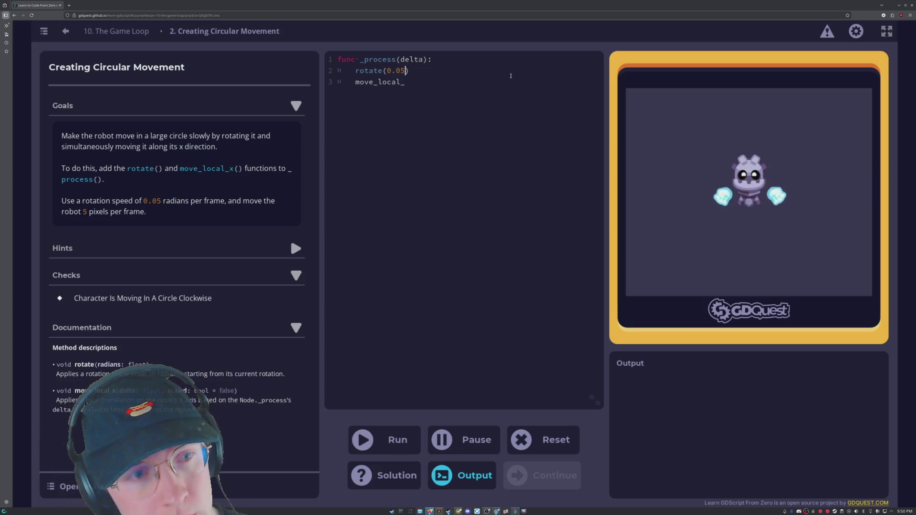
key(Down)
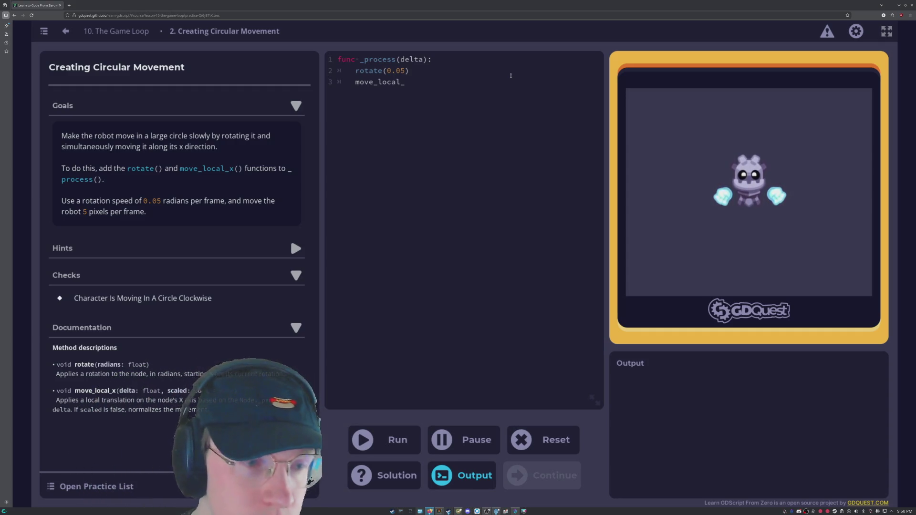
text(x()
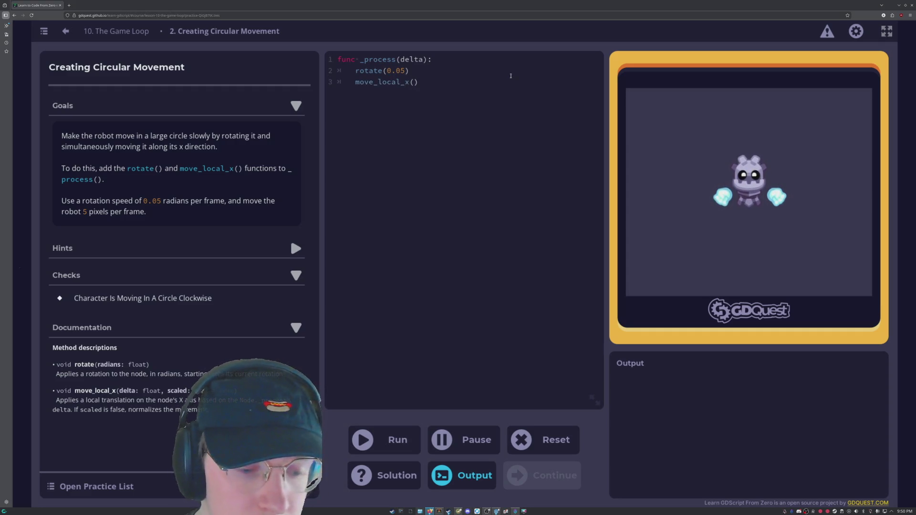
text(5)
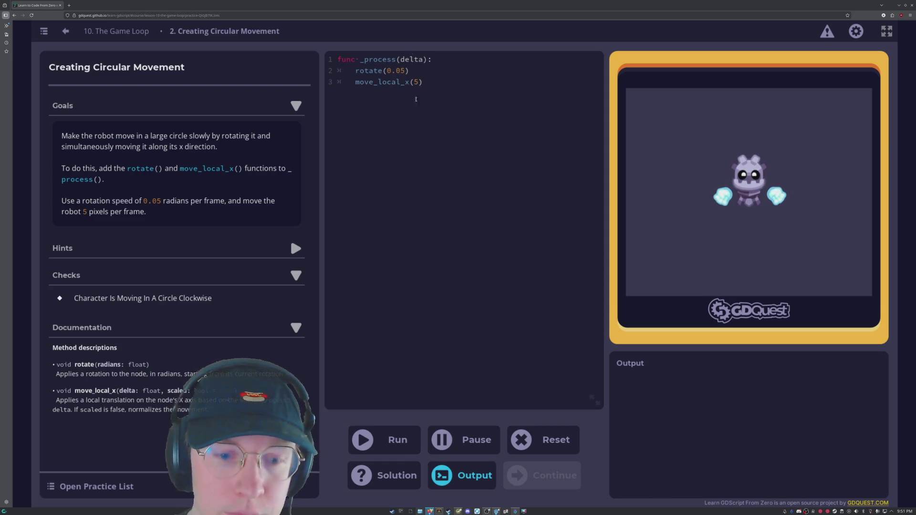
click(394, 435)
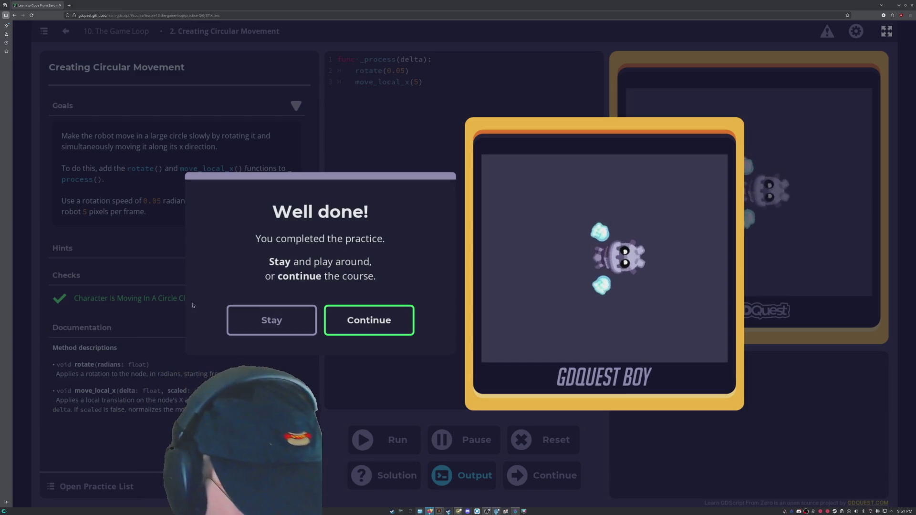
- Dismiss the Well done and Lesson complete dialogs to reach lesson 11, Time Delta
click(403, 319)
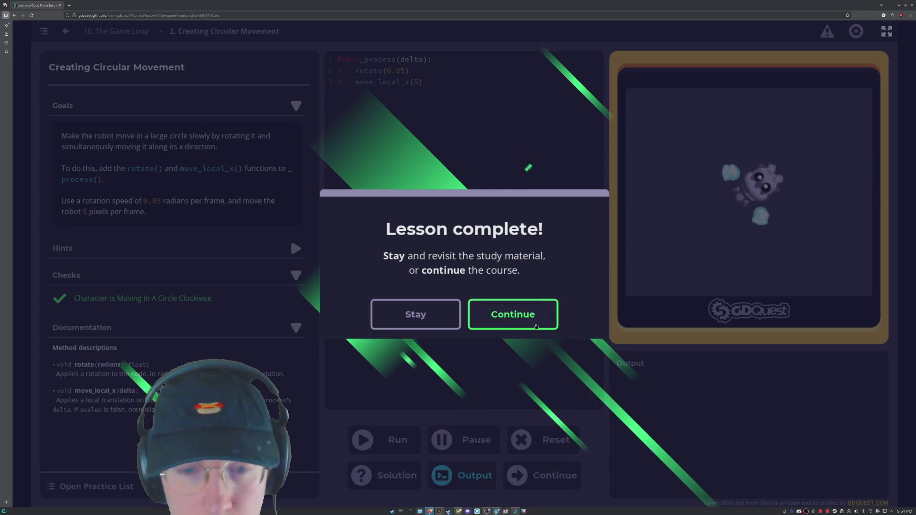
click(536, 327)
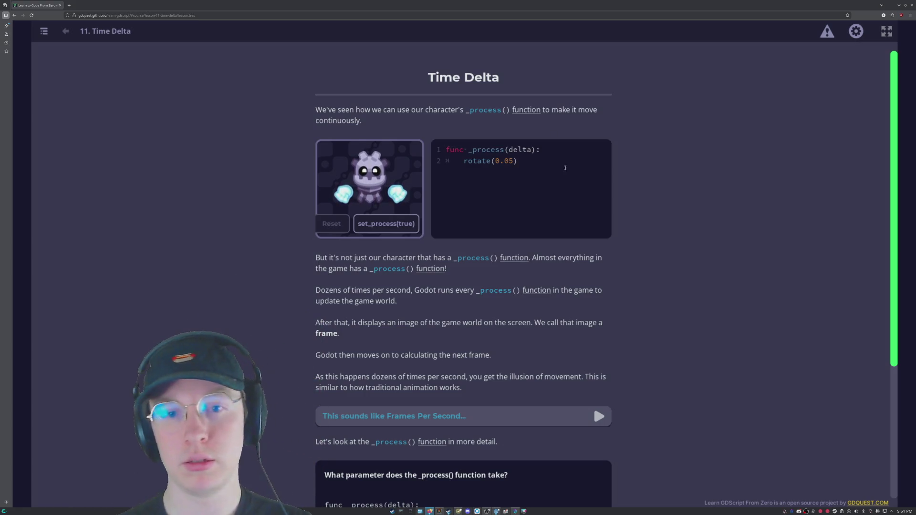
scroll(566, 179, down, 1)
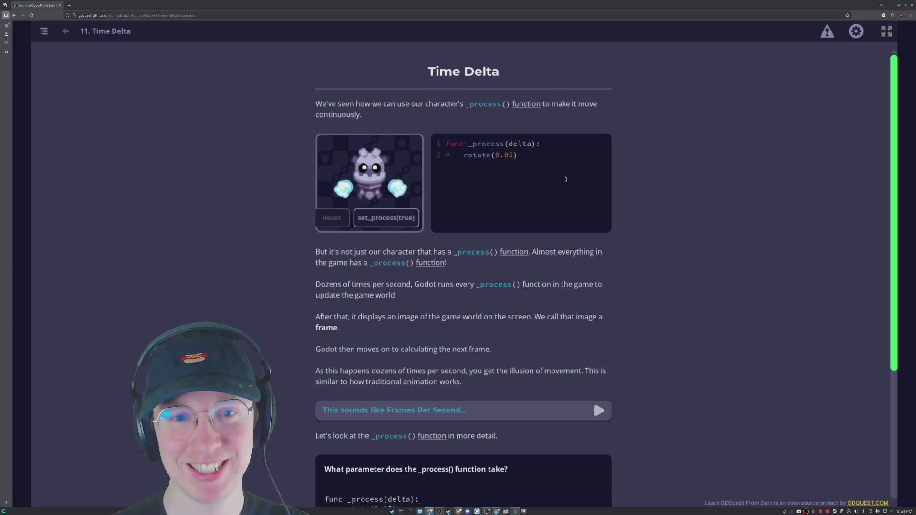
scroll(565, 179, down, 3)
scroll(346, 399, down, 1)
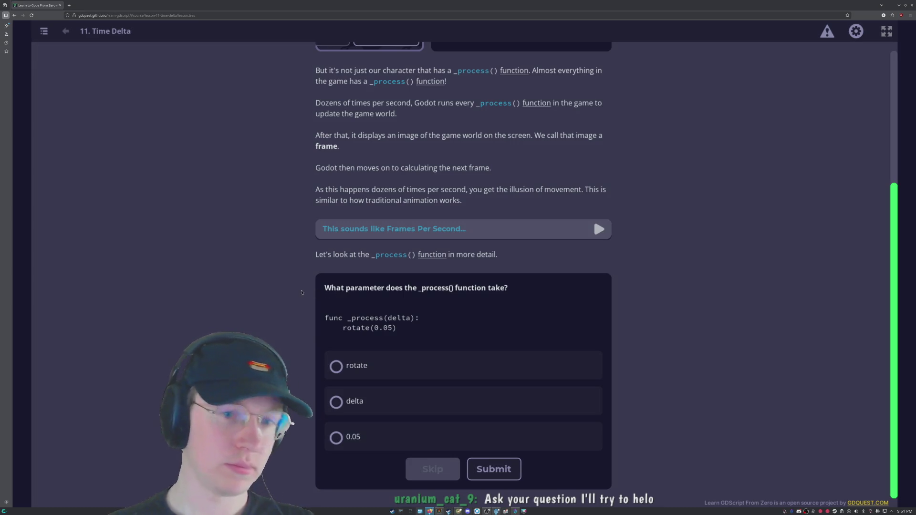
scroll(438, 211, up, 4)
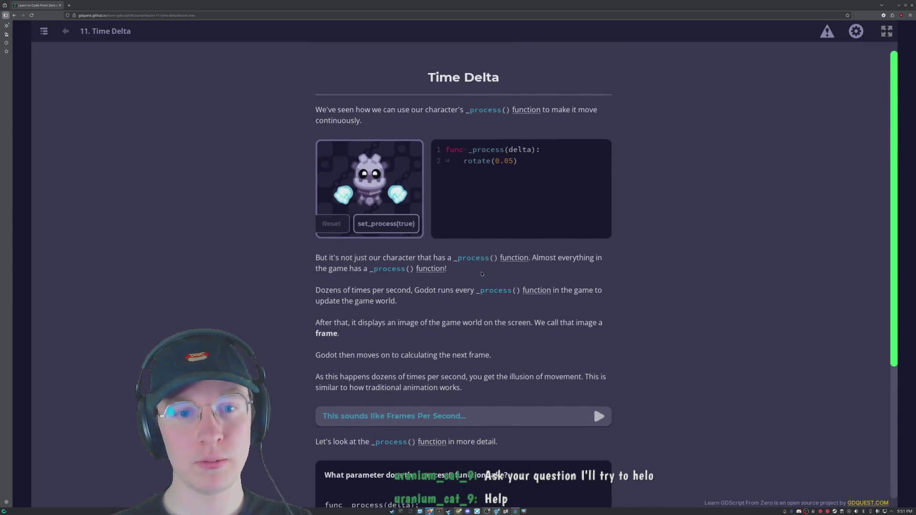
scroll(391, 220, down, 4)
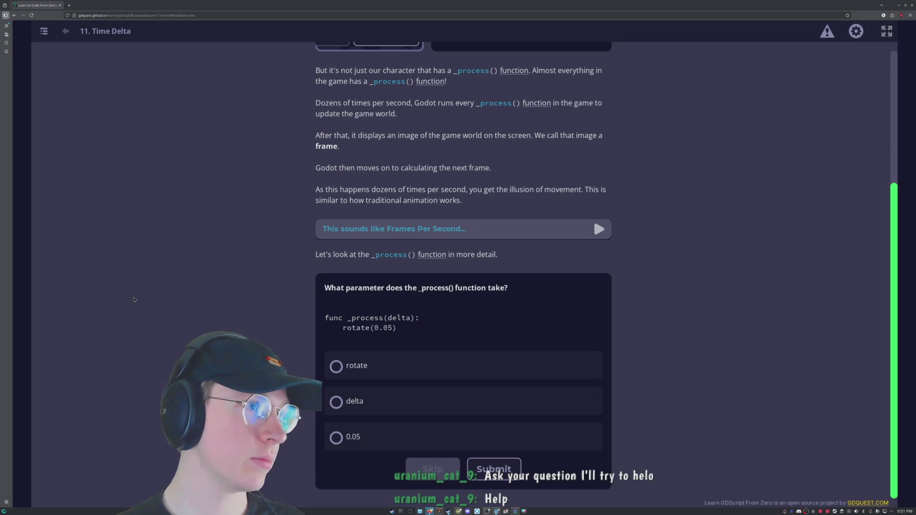
scroll(312, 258, up, 4)
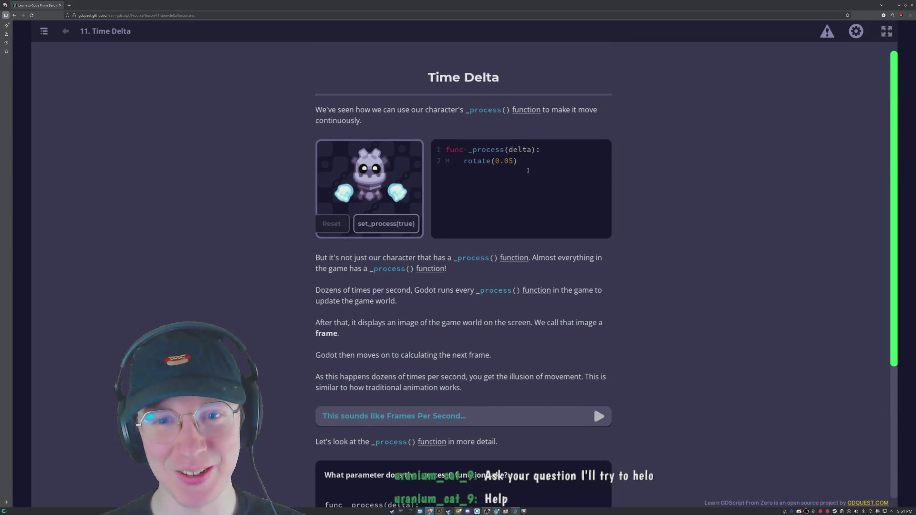
scroll(521, 217, down, 5)
scroll(521, 184, up, 5)
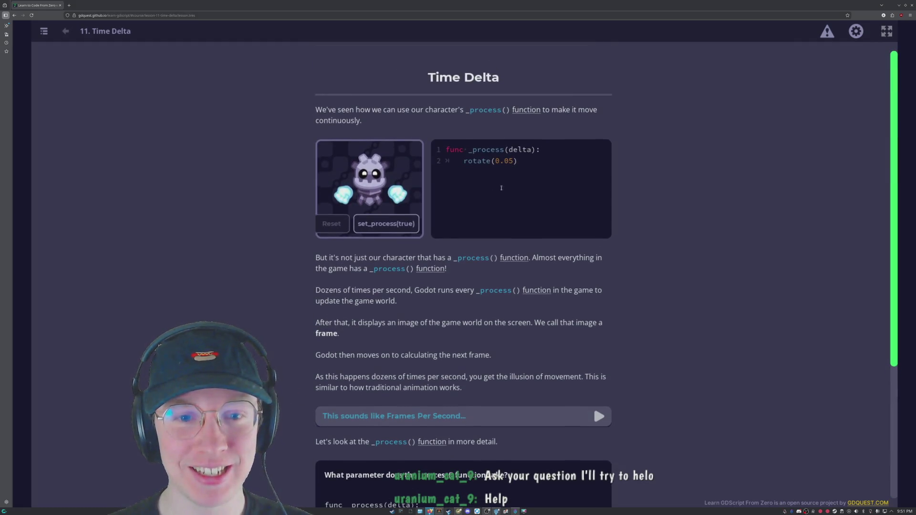
scroll(93, 83, down, 4)
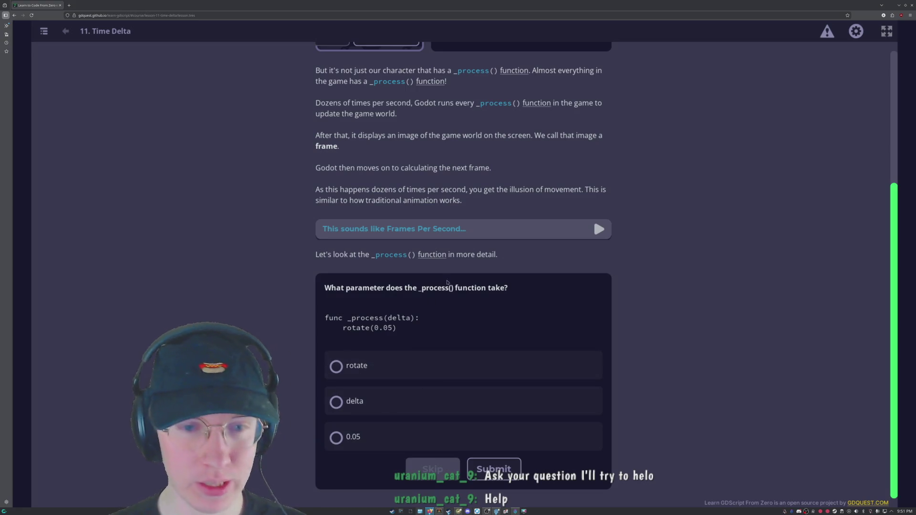
scroll(591, 365, up, 3)
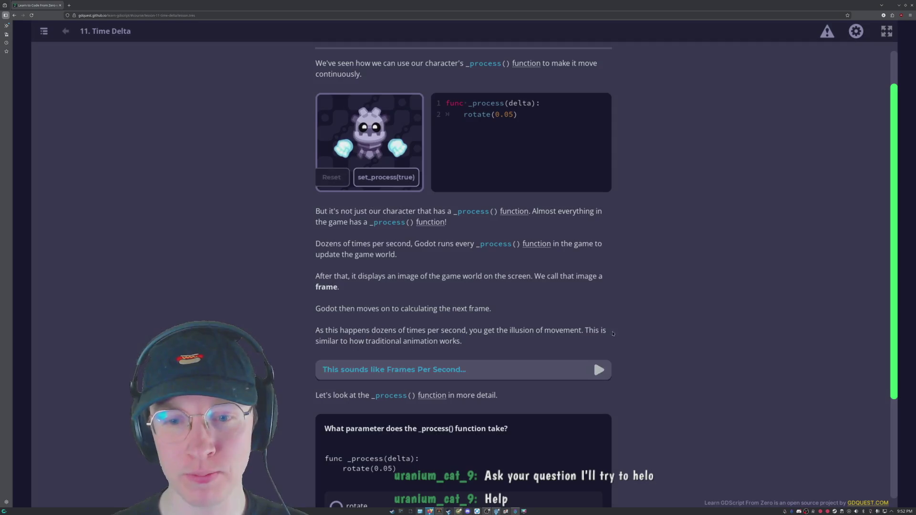
scroll(592, 365, up, 1)
click(886, 31)
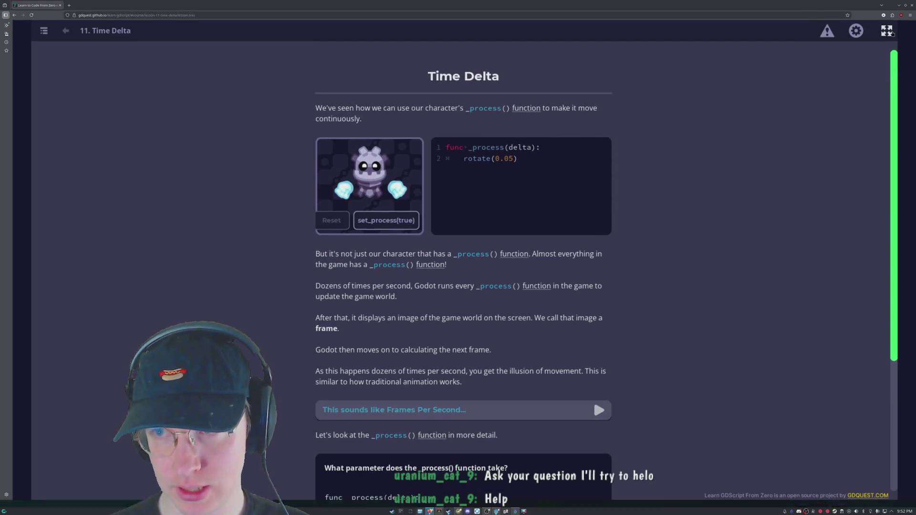
- Scroll through the Time Delta explanation of frames to the quiz offering rotate, delta and 0.05
scroll(412, 402, down, 4)
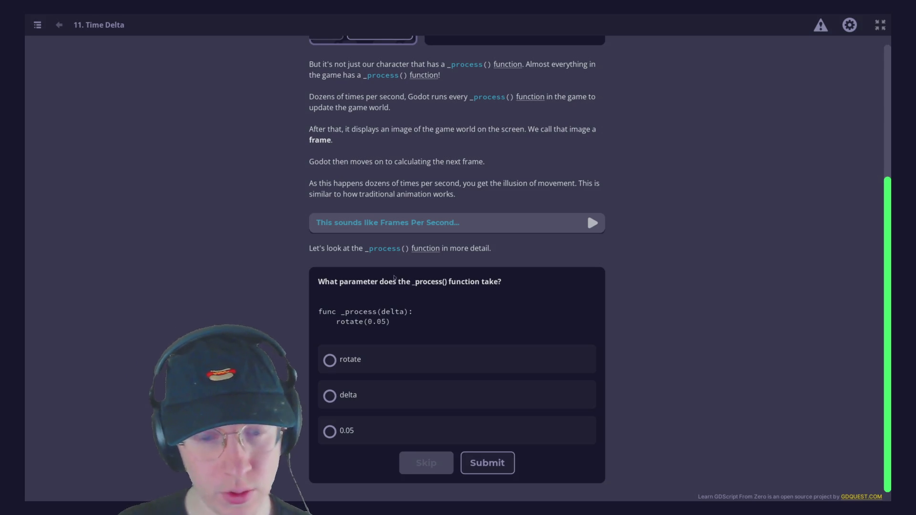
scroll(469, 195, up, 1)
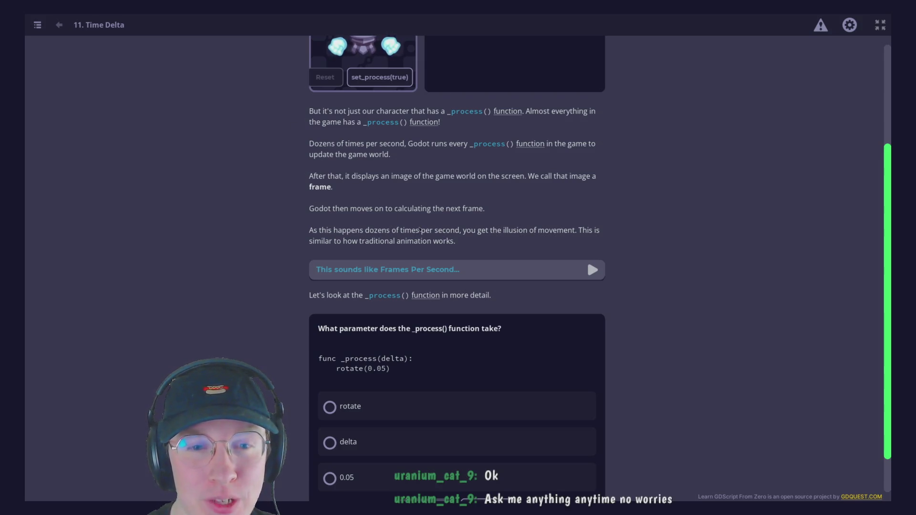
scroll(416, 229, down, 2)
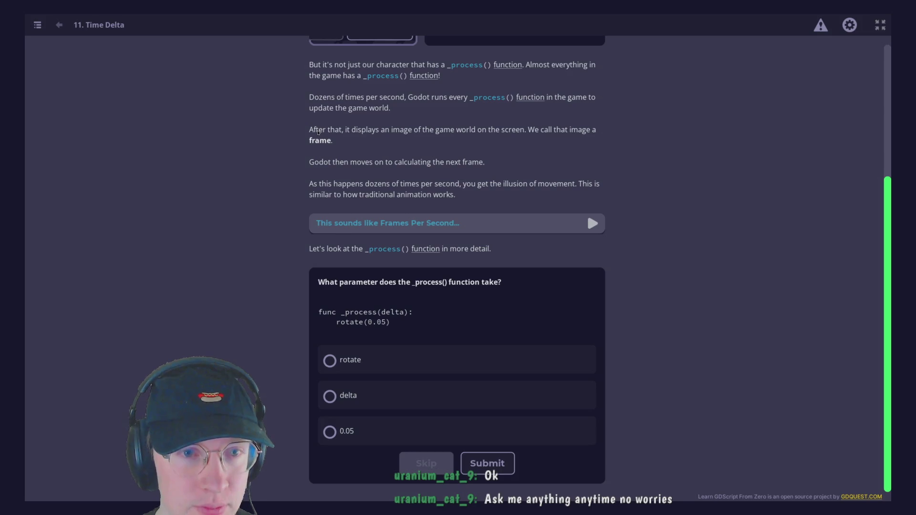
scroll(357, 163, up, 1)
scroll(383, 173, down, 1)
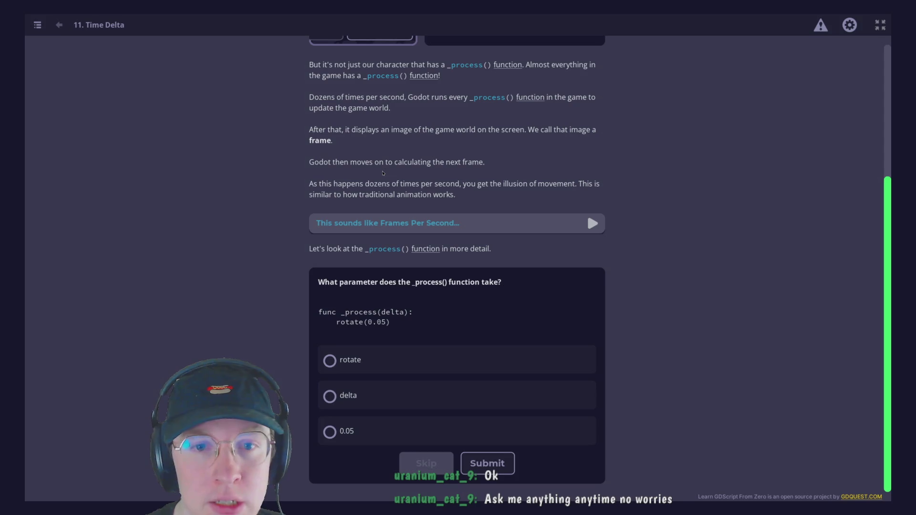
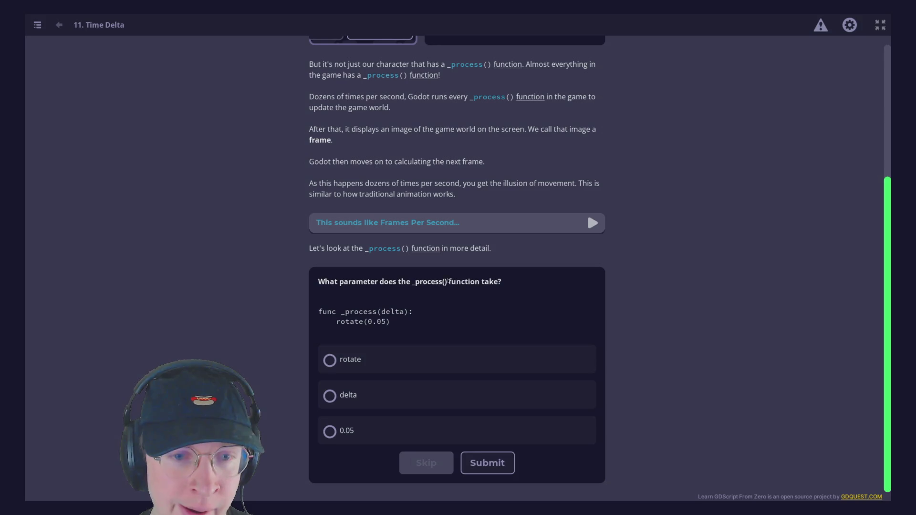
- Answer the _process() parameter quiz with delta, submit it, and scroll on to the next quiz
click(347, 361)
click(346, 361)
click(353, 398)
click(362, 434)
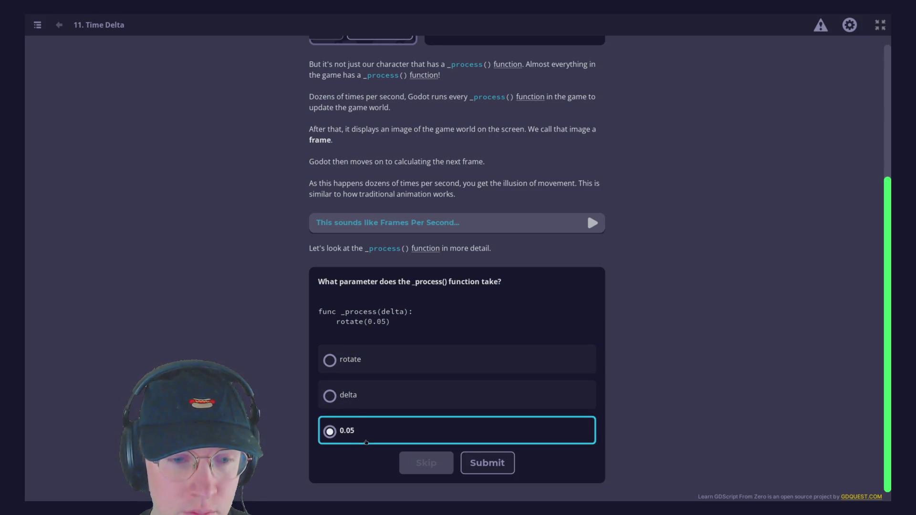
click(395, 389)
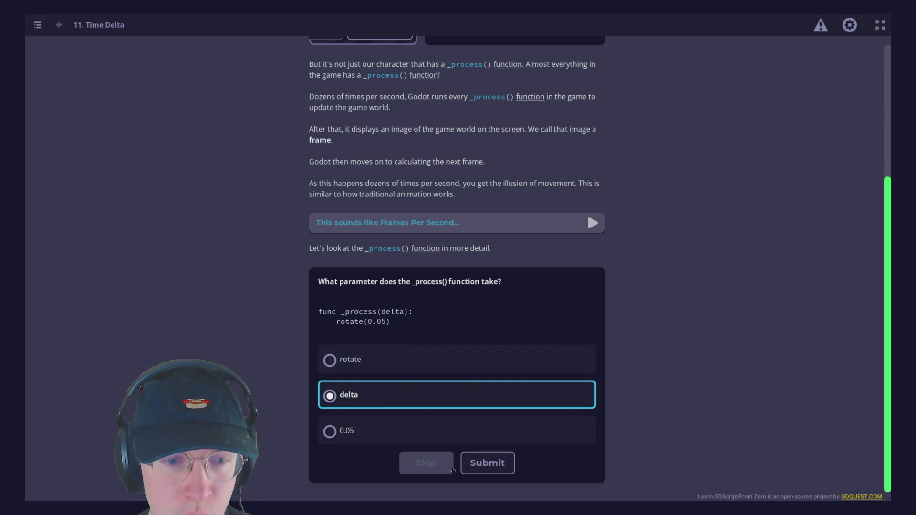
click(487, 463)
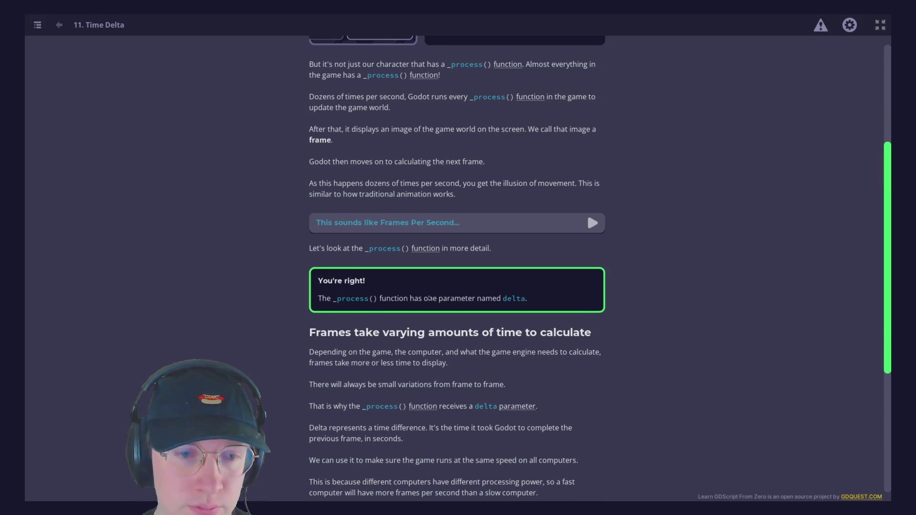
scroll(445, 324, down, 2)
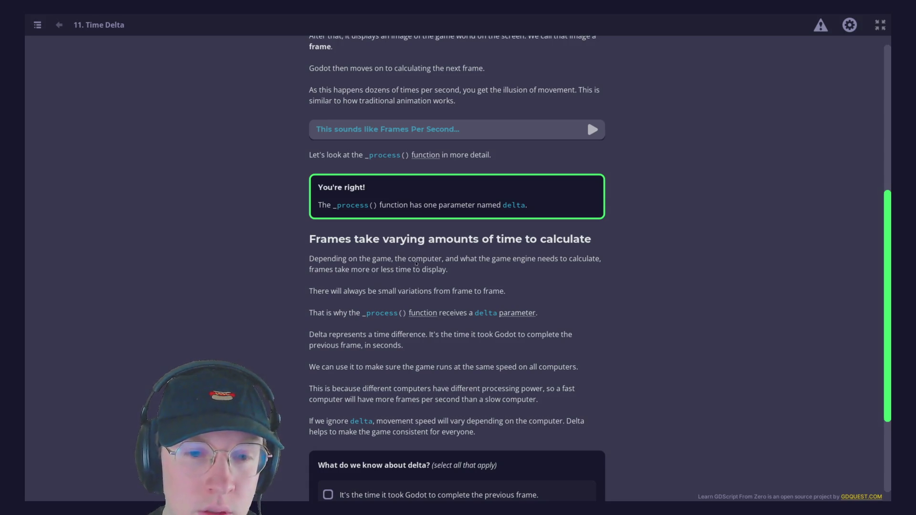
scroll(422, 240, down, 2)
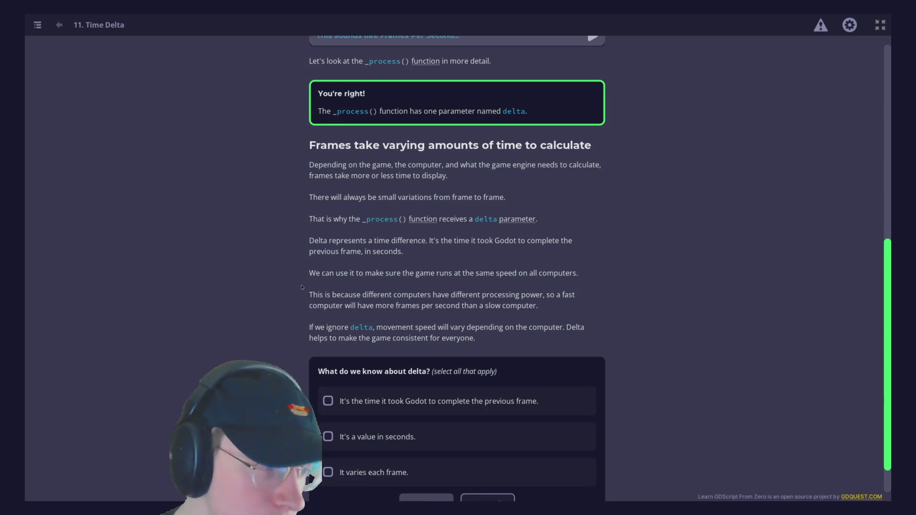
scroll(432, 256, down, 1)
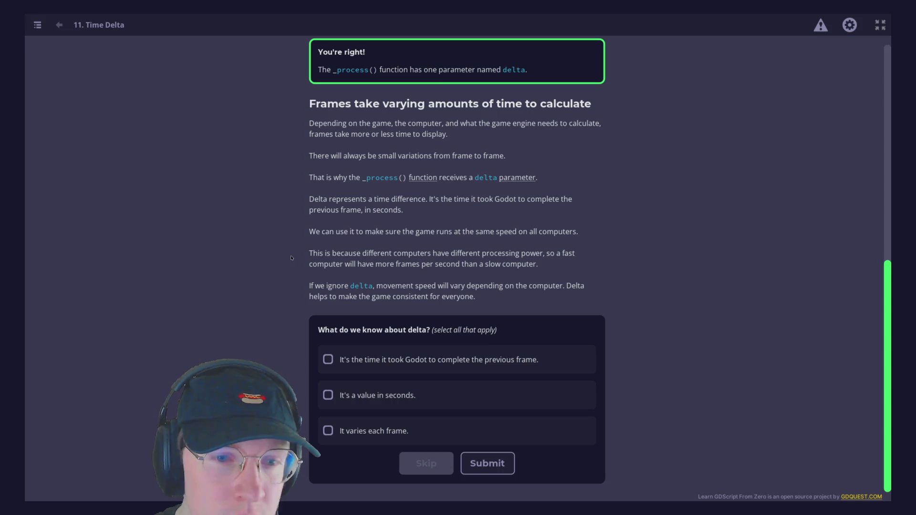
- Tick all three delta statements (varies each frame, previous frame's duration, in seconds) and submit
scroll(297, 227, down, 1)
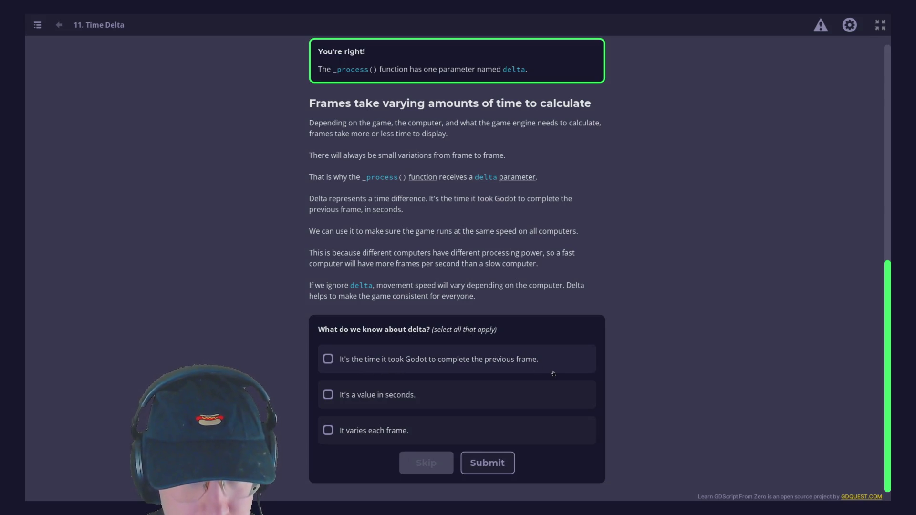
click(349, 433)
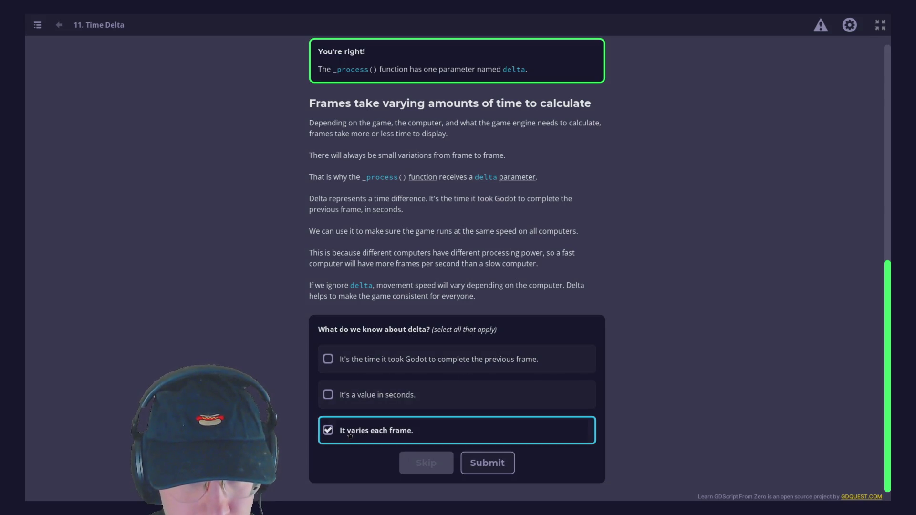
click(435, 364)
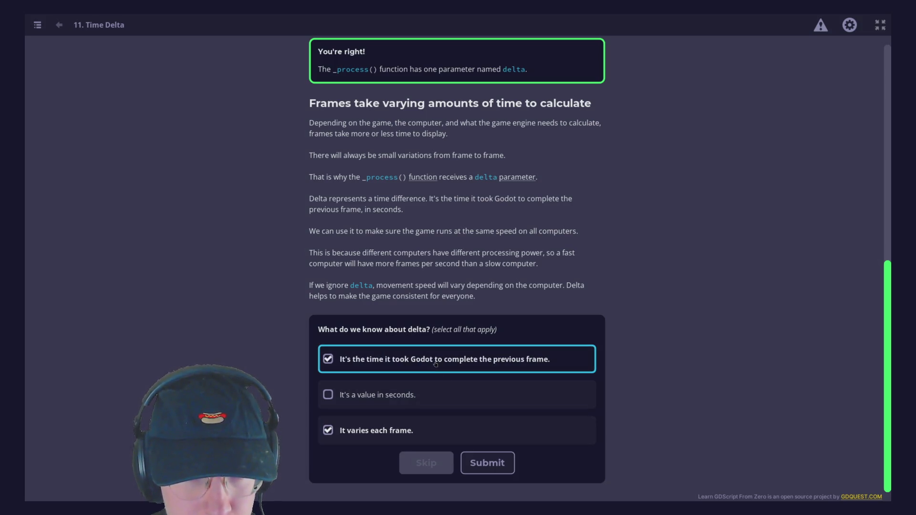
click(473, 467)
click(442, 395)
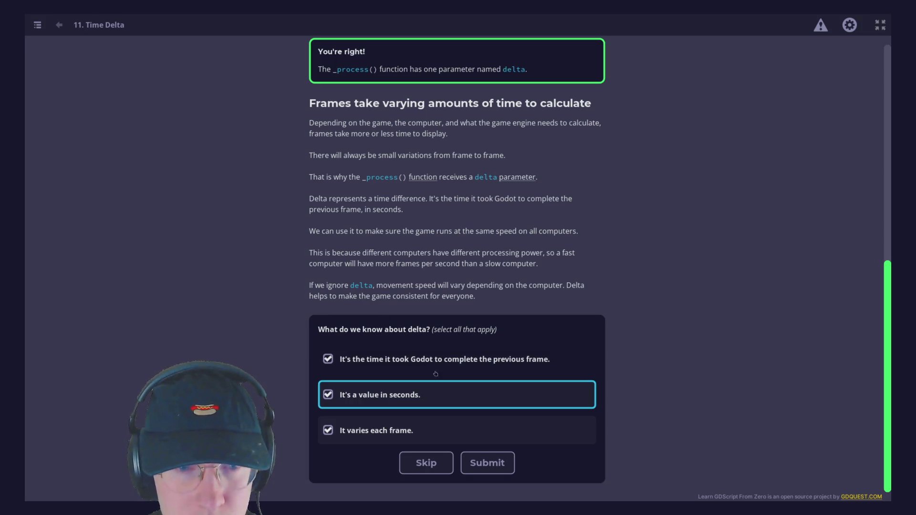
click(481, 461)
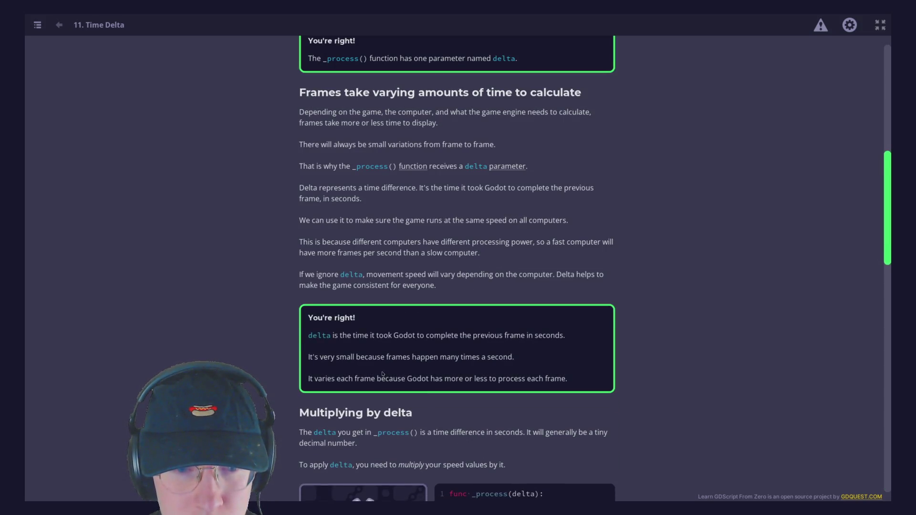
- Start the rotate(3.0 * delta) robot demo, then reset the first rotate(0.05) demo
scroll(282, 321, down, 3)
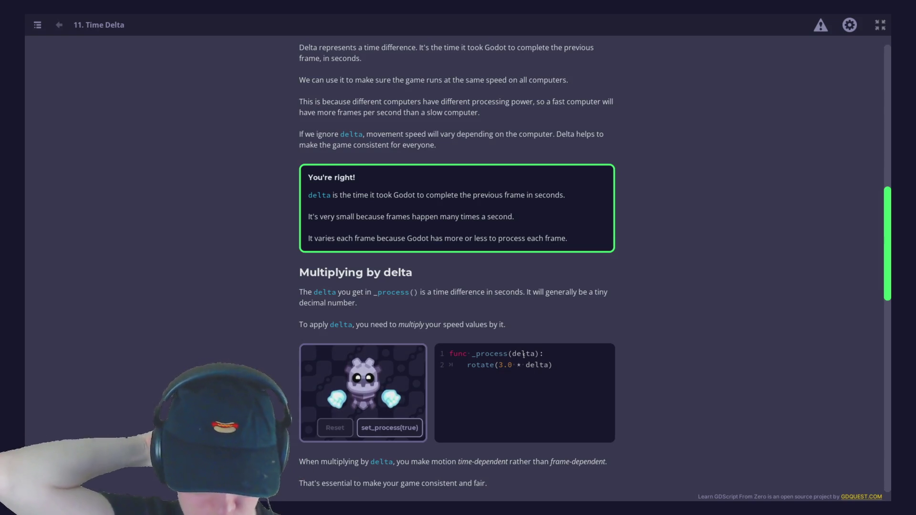
click(392, 428)
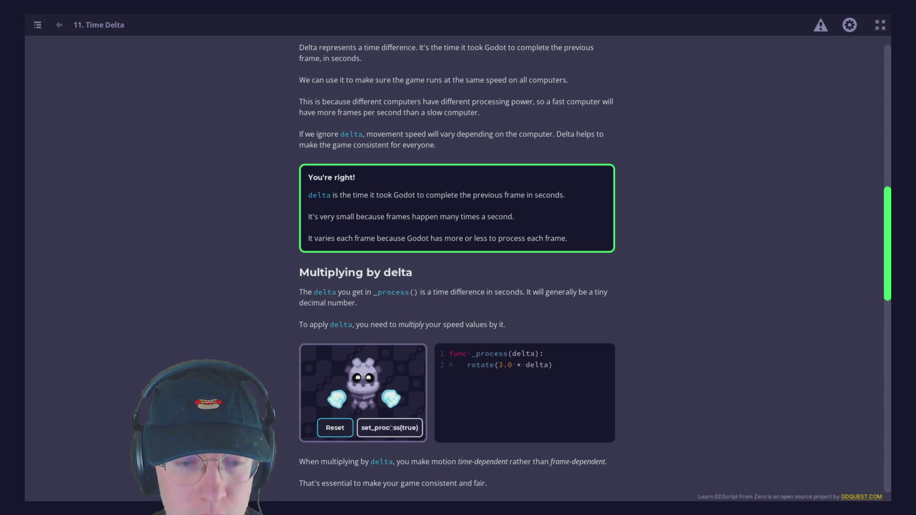
scroll(513, 320, up, 15)
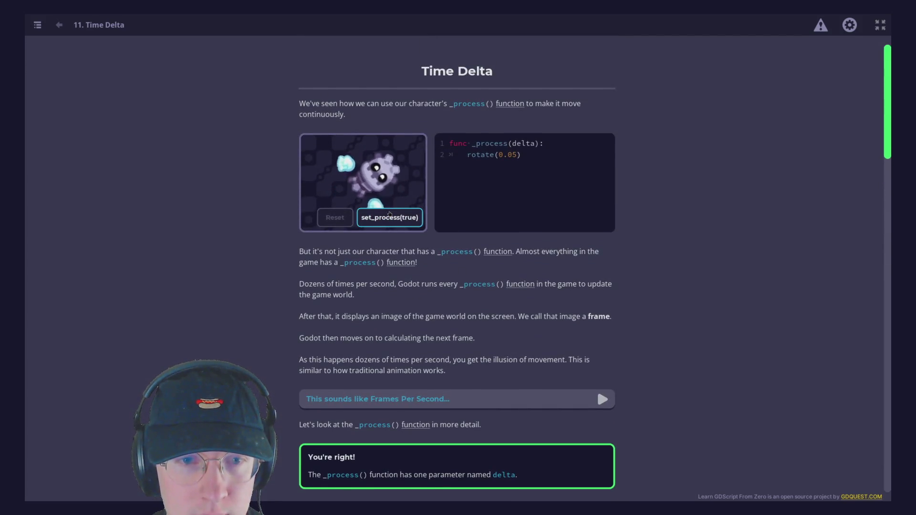
scroll(514, 321, down, 4)
scroll(430, 248, up, 4)
click(335, 211)
- Rerun and reset the delta rotation demo, then return to the first demo
scroll(442, 320, down, 14)
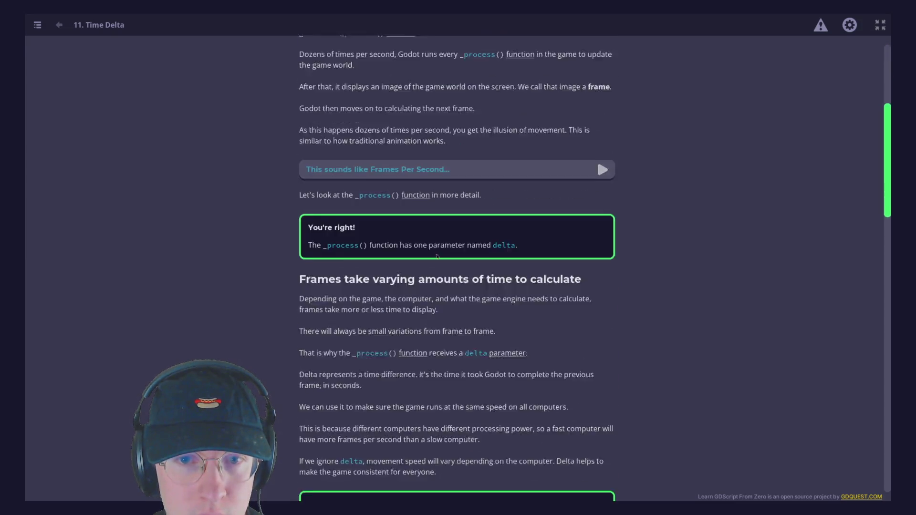
click(389, 327)
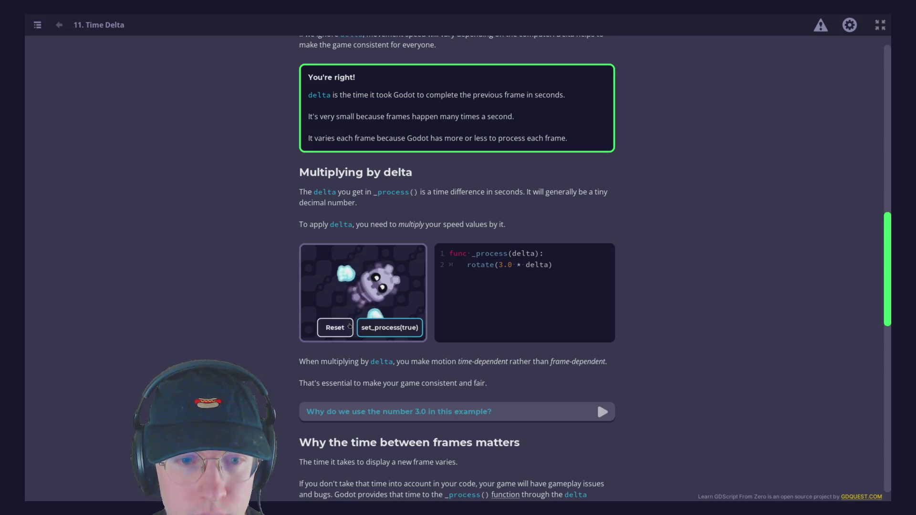
click(335, 327)
scroll(535, 241, up, 2)
scroll(535, 241, up, 12)
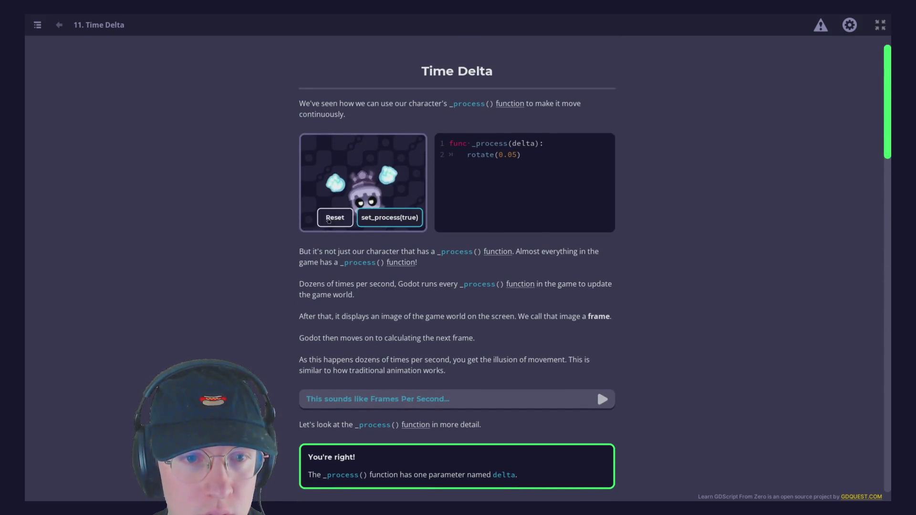
scroll(329, 221, down, 20)
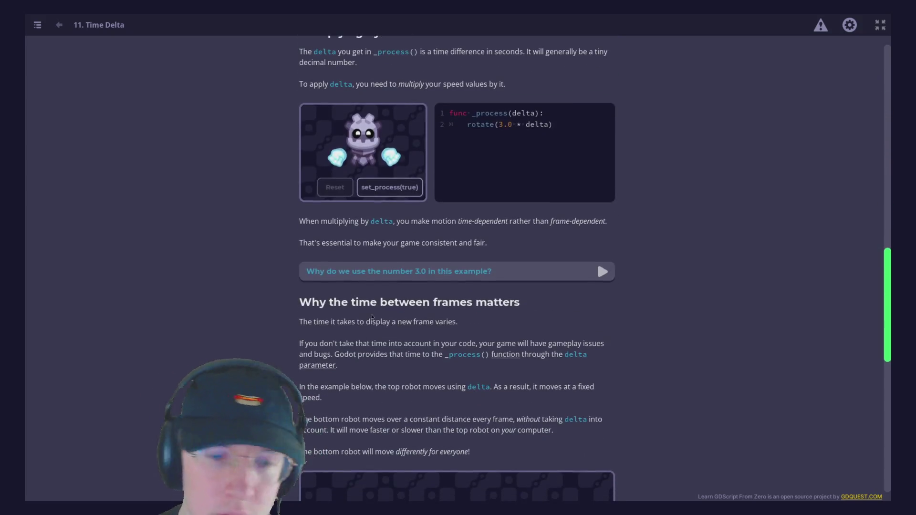
- Scroll through 'Why the time between frames matters' to the with-delta versus constant-distance robot demo
scroll(372, 316, down, 4)
scroll(330, 309, up, 5)
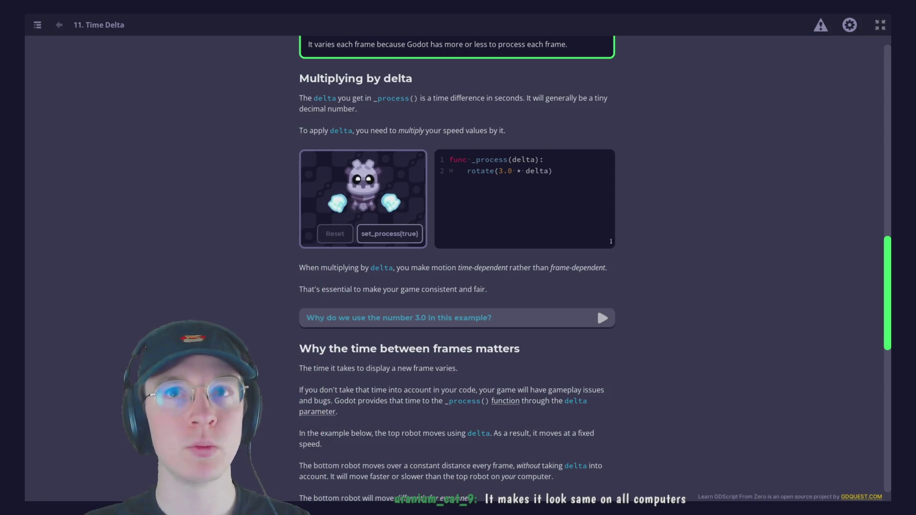
scroll(597, 253, down, 4)
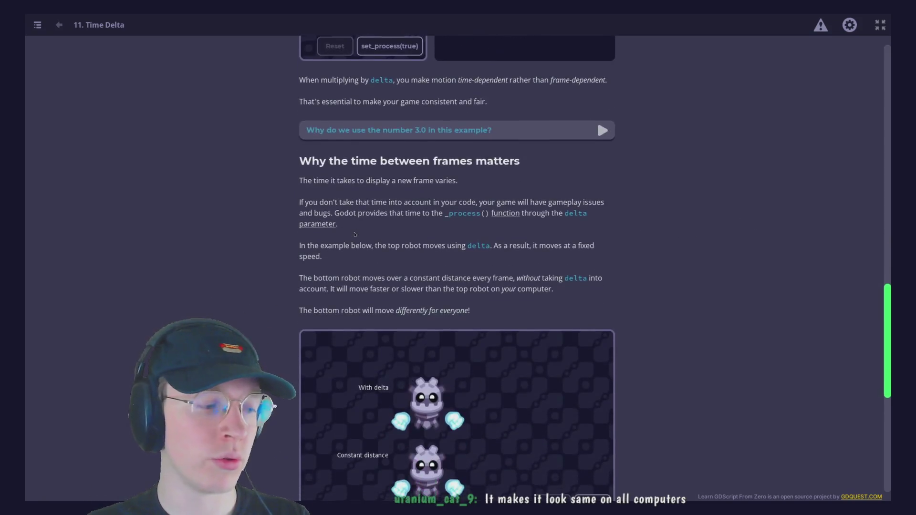
scroll(525, 268, up, 3)
scroll(508, 271, down, 1)
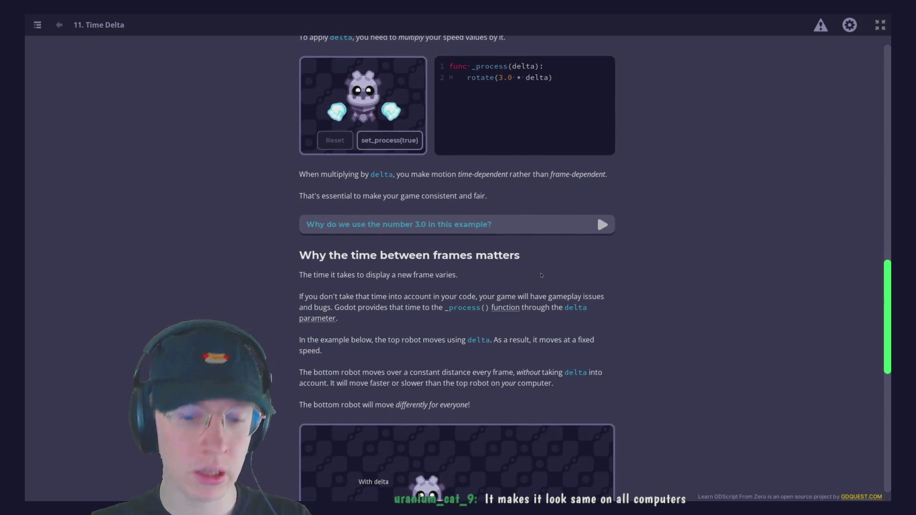
scroll(569, 236, down, 1)
scroll(478, 234, up, 3)
scroll(389, 233, down, 3)
scroll(390, 232, up, 6)
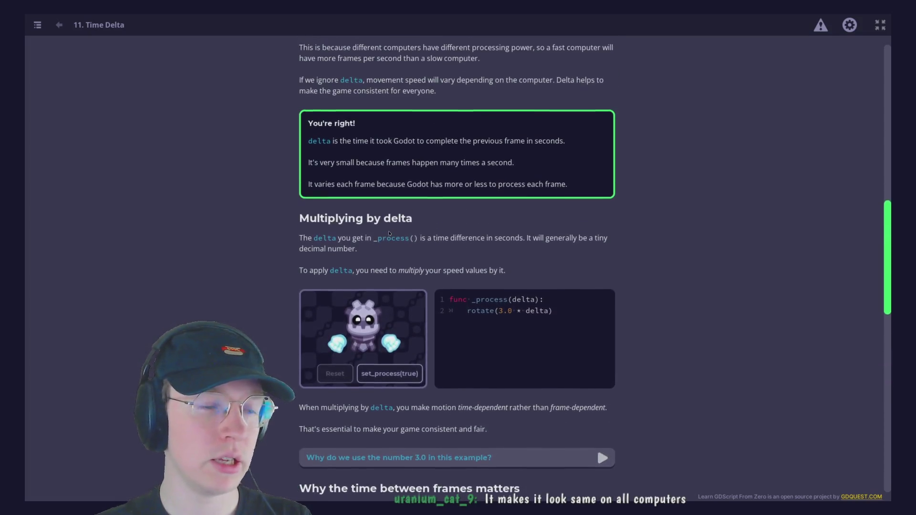
scroll(389, 234, down, 3)
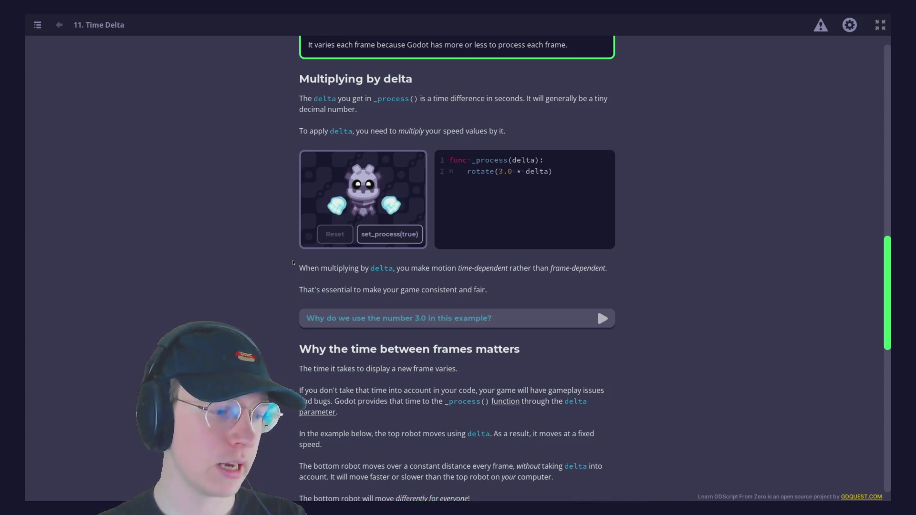
scroll(293, 263, down, 3)
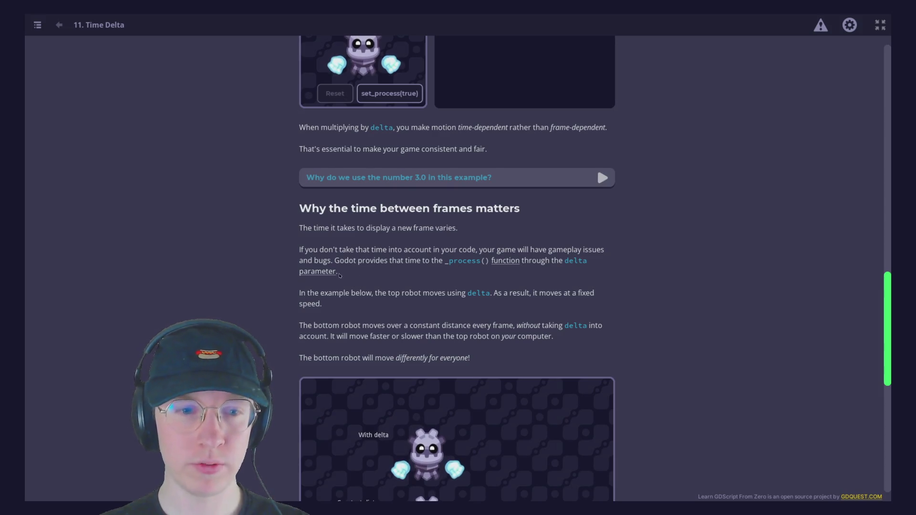
scroll(340, 276, down, 1)
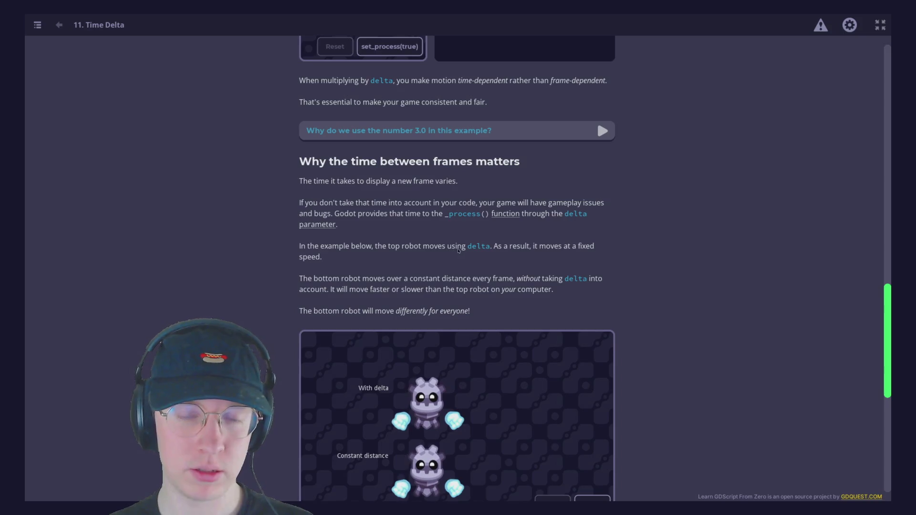
scroll(460, 239, down, 2)
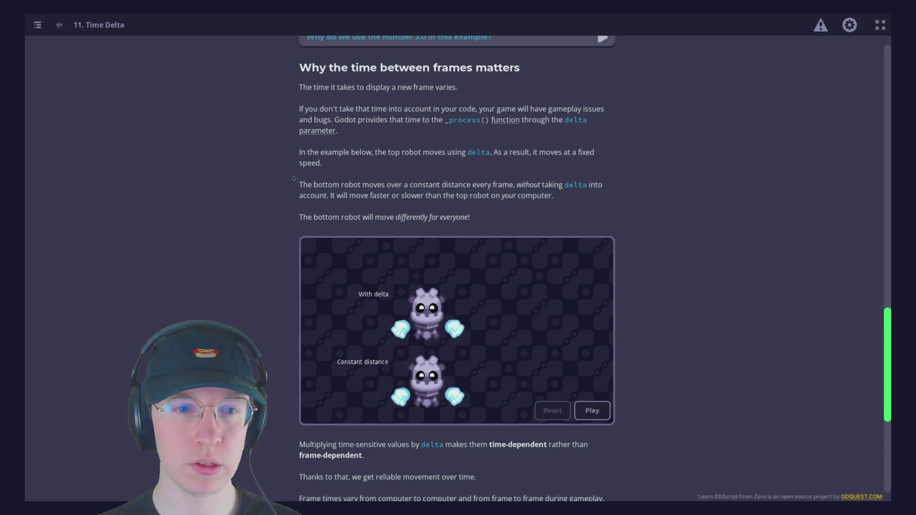
scroll(356, 258, down, 2)
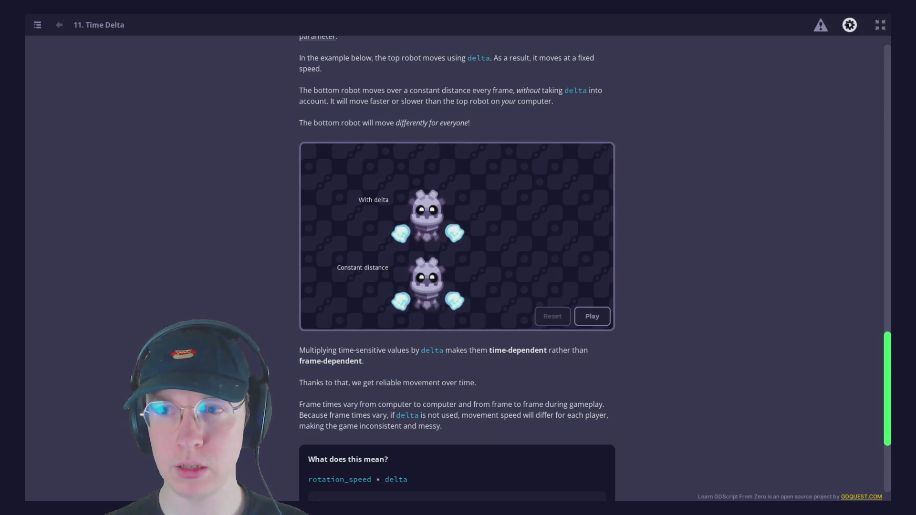
- Remove the framerate cap in Settings, apply it, and return to the lesson
click(849, 25)
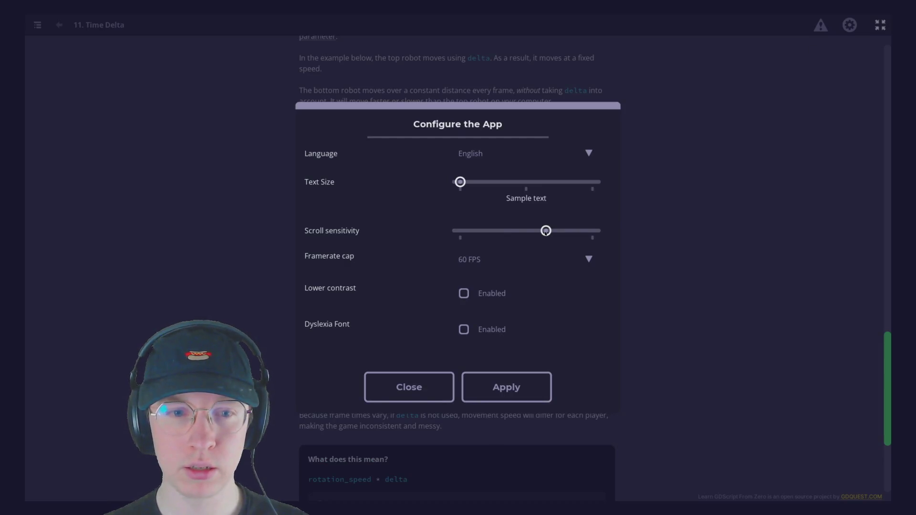
click(520, 259)
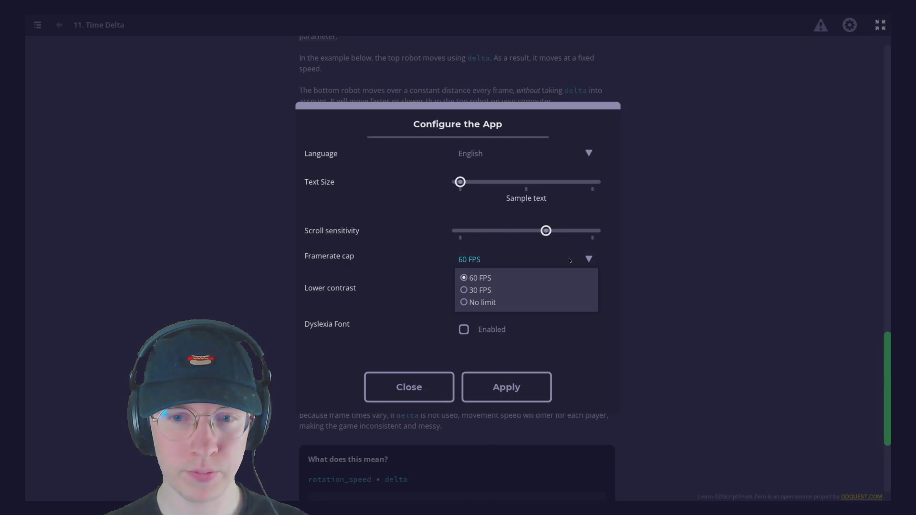
click(514, 302)
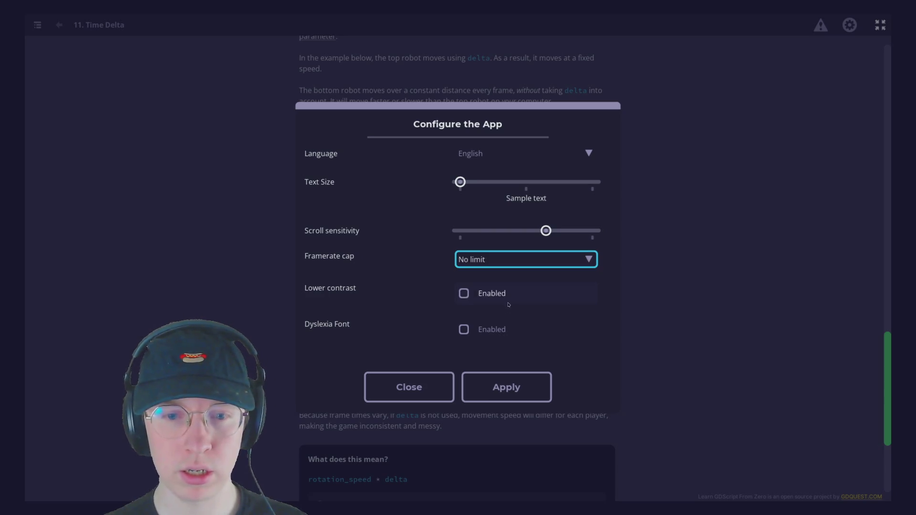
click(516, 383)
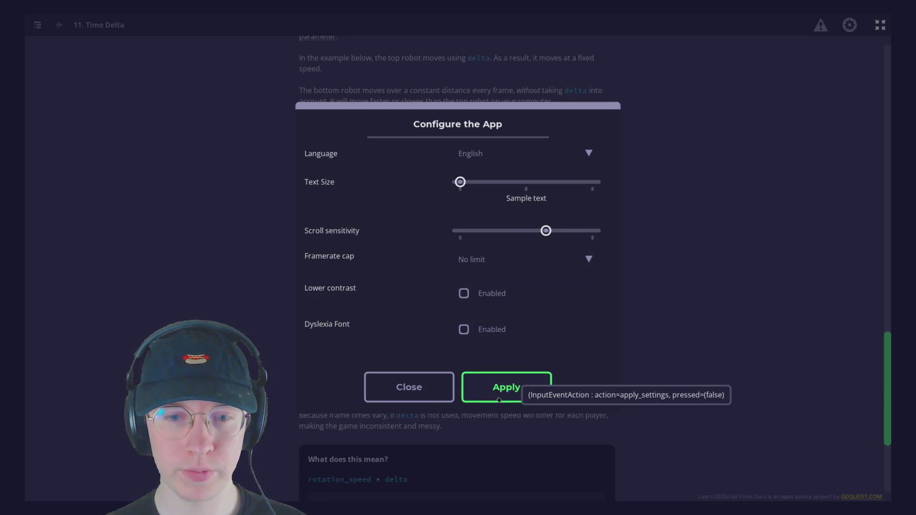
click(423, 402)
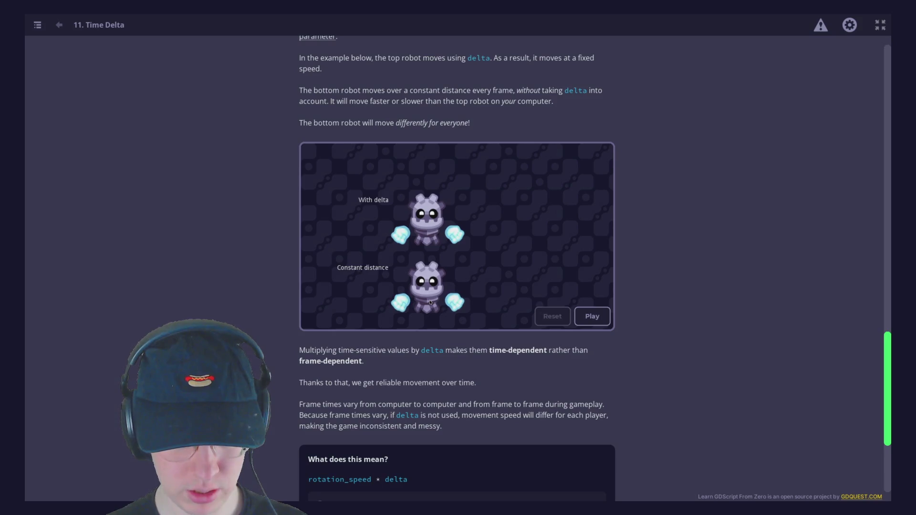
- Set the framerate cap to 30 FPS and apply it
click(851, 29)
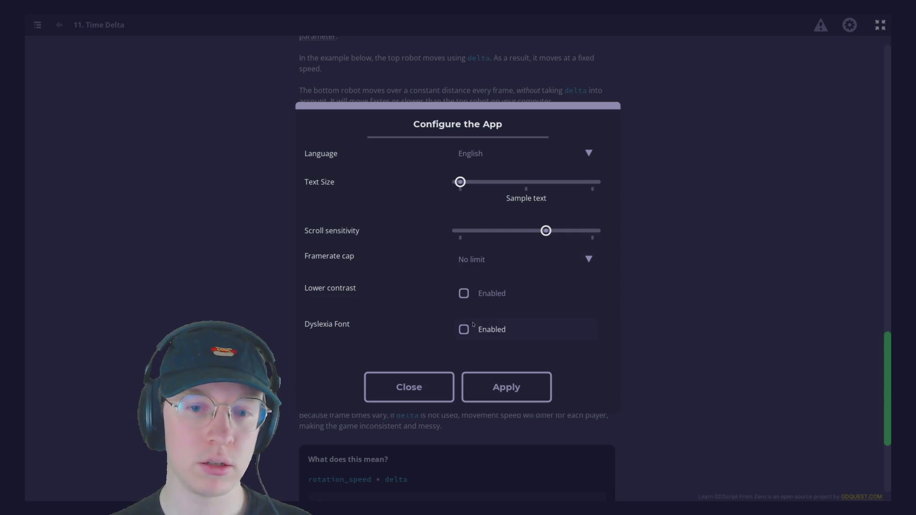
click(543, 257)
click(472, 276)
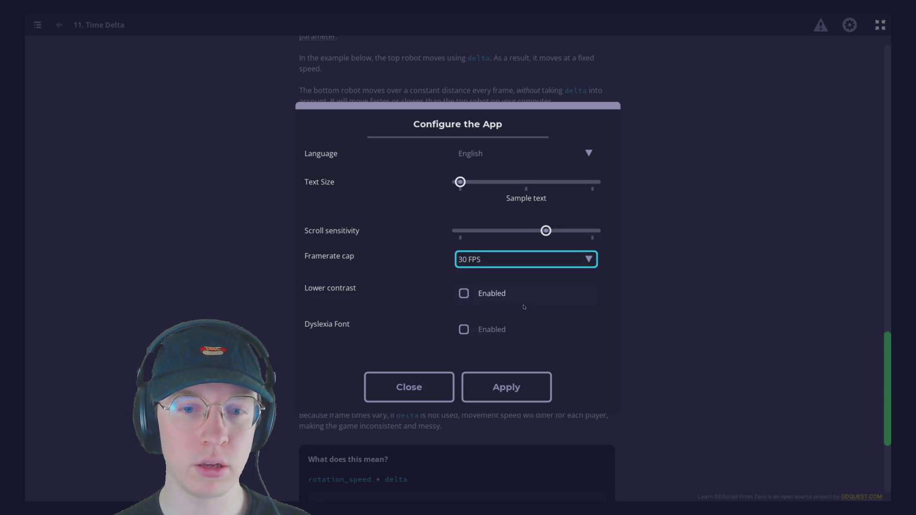
click(405, 405)
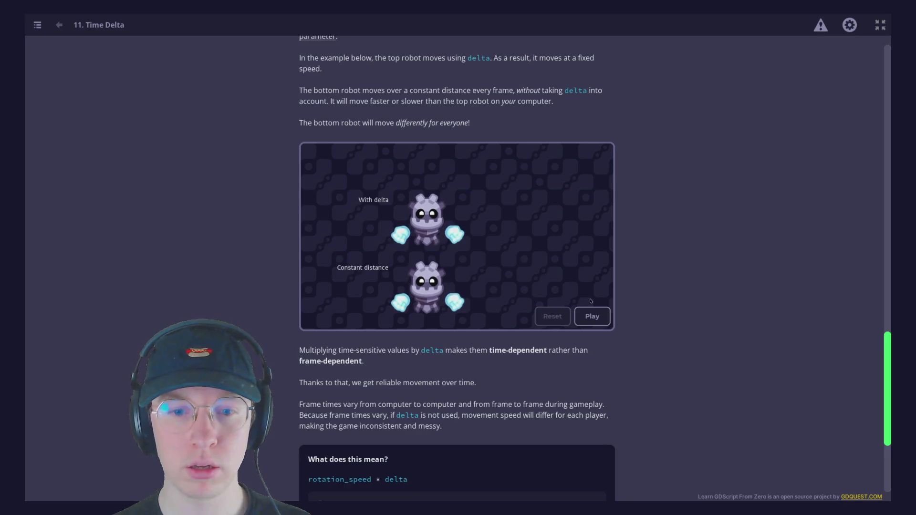
- Set the framerate cap back to 60 FPS and apply it
click(850, 25)
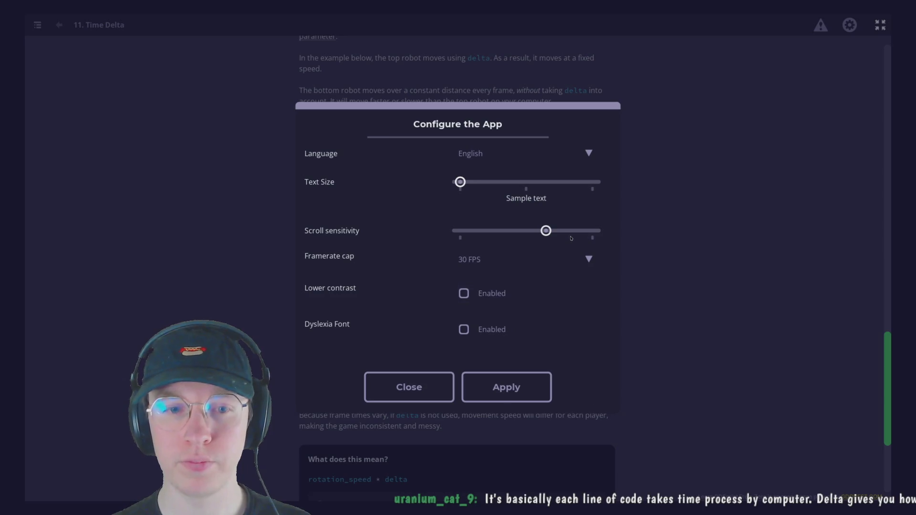
click(527, 260)
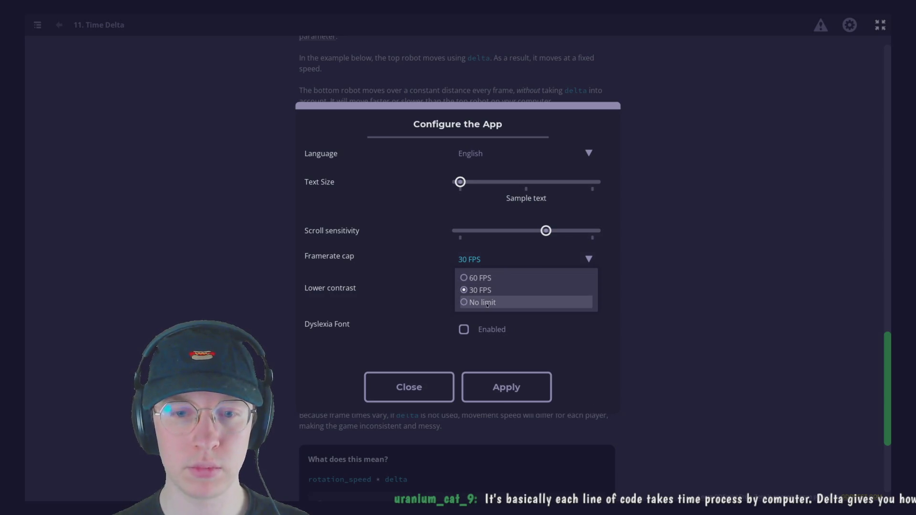
click(525, 278)
click(513, 384)
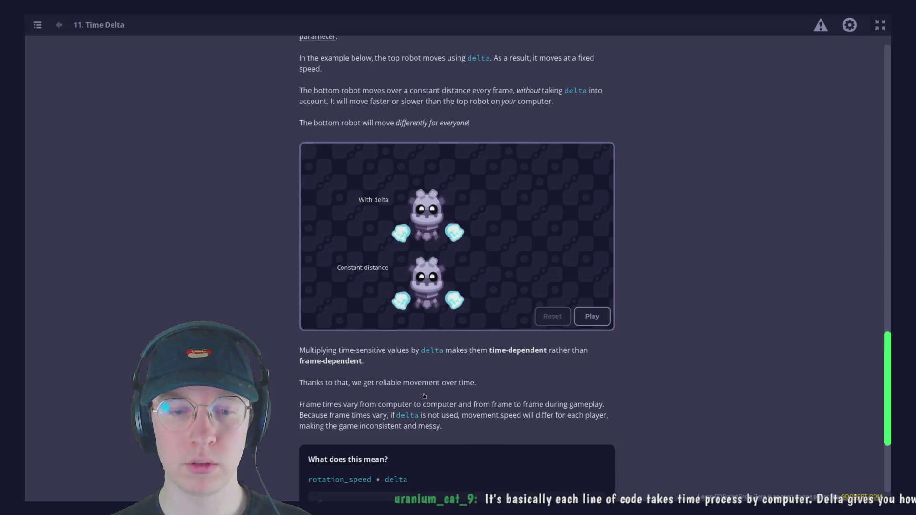
scroll(562, 334, down, 3)
scroll(561, 334, down, 1)
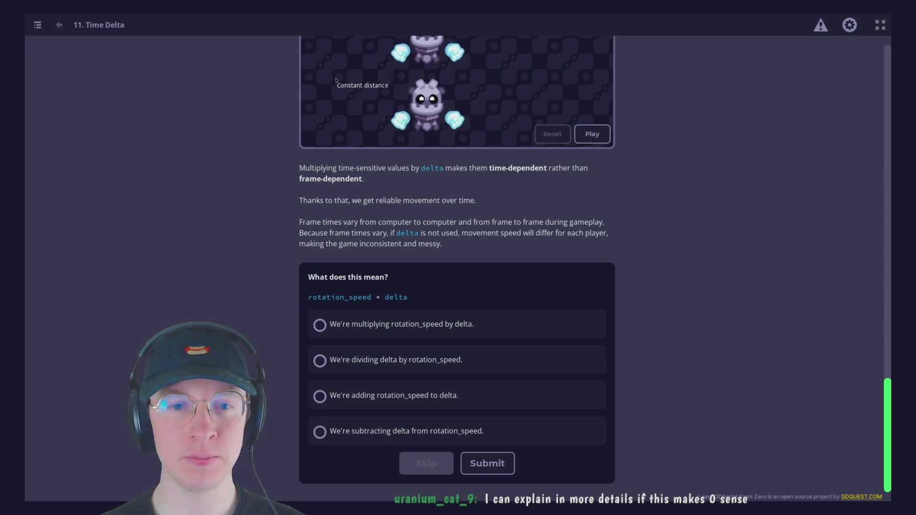
scroll(497, 213, up, 3)
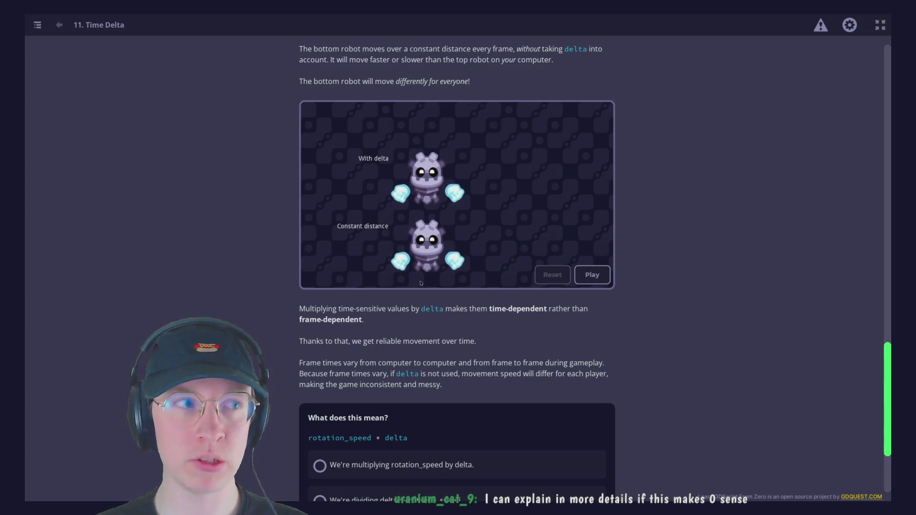
scroll(514, 369, down, 3)
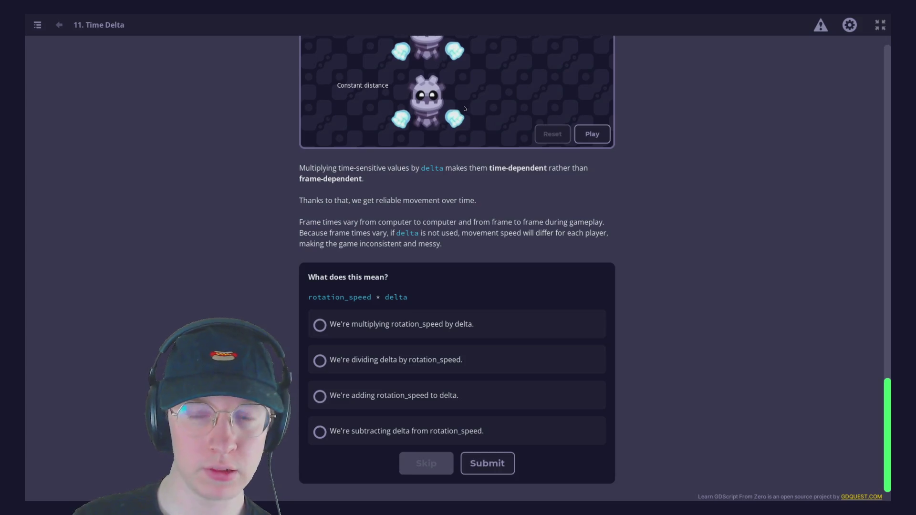
scroll(465, 108, up, 2)
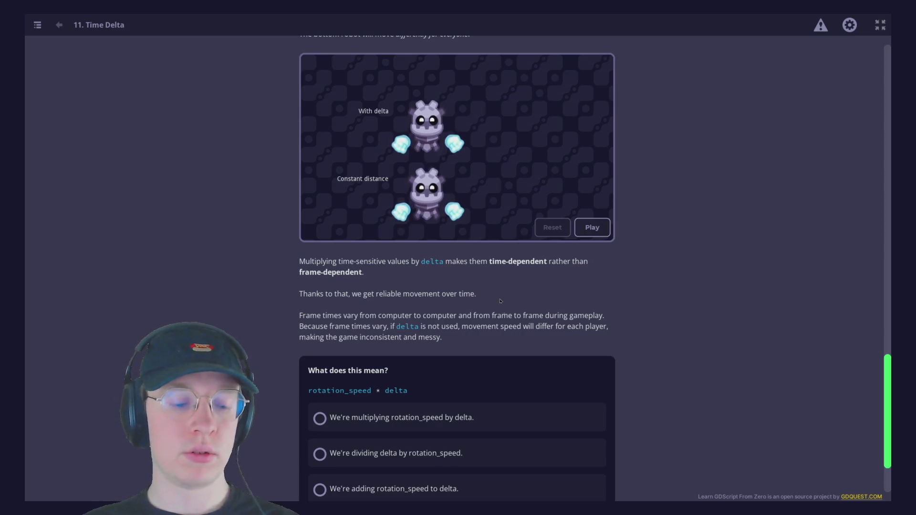
scroll(505, 322, down, 2)
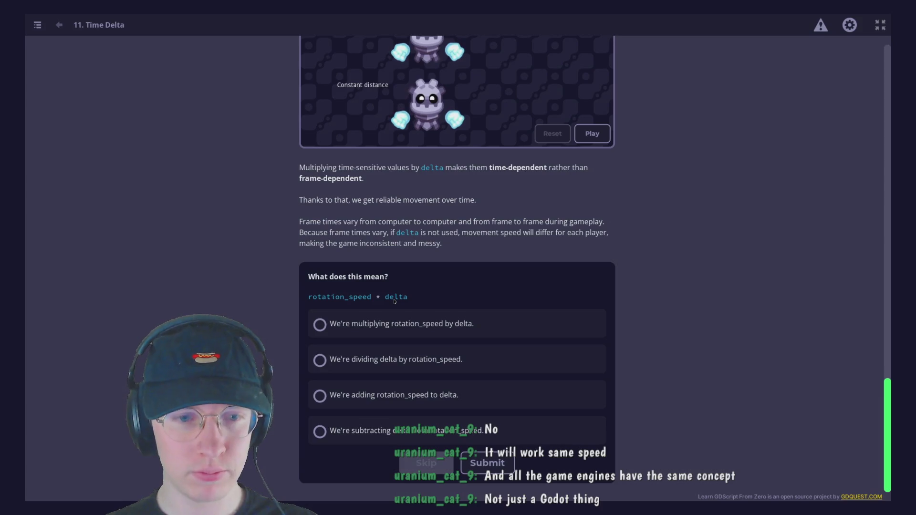
click(401, 330)
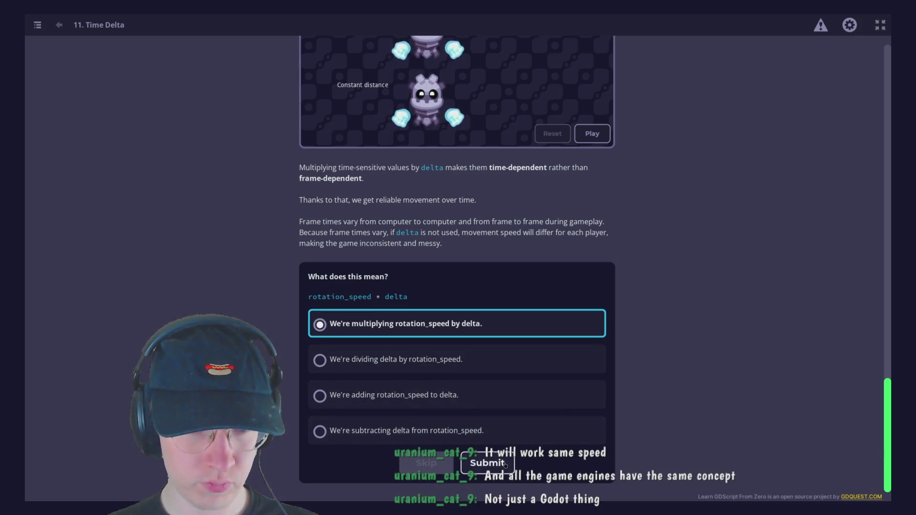
- Submit the 'multiplying rotation_speed by delta' answer and open the Rotating Using Delta practice
click(485, 463)
click(560, 410)
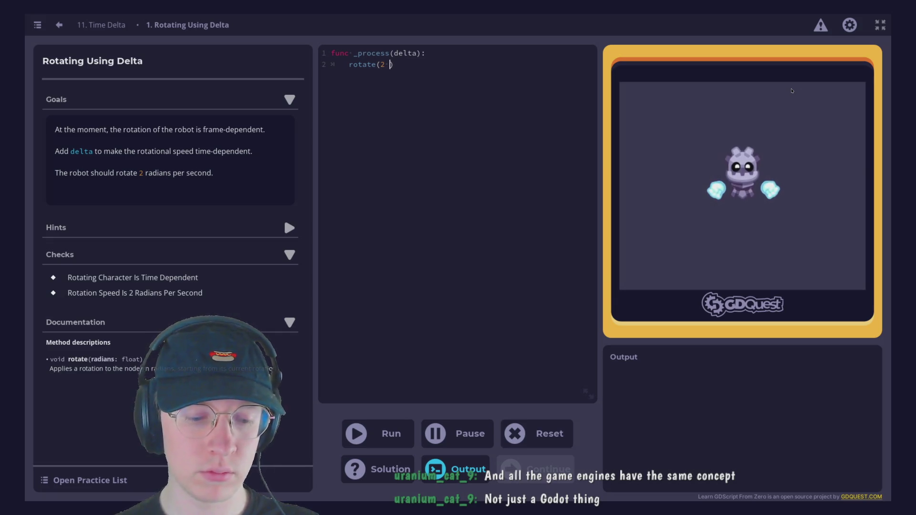
- Change the code to rotate(2 * delta), run it, and continue to the Moving In A Circle practice
text(* delta)
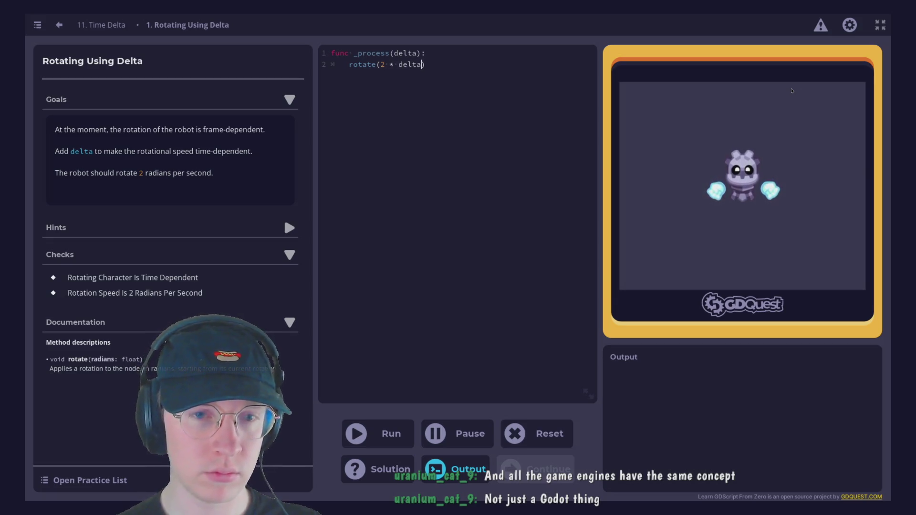
click(401, 429)
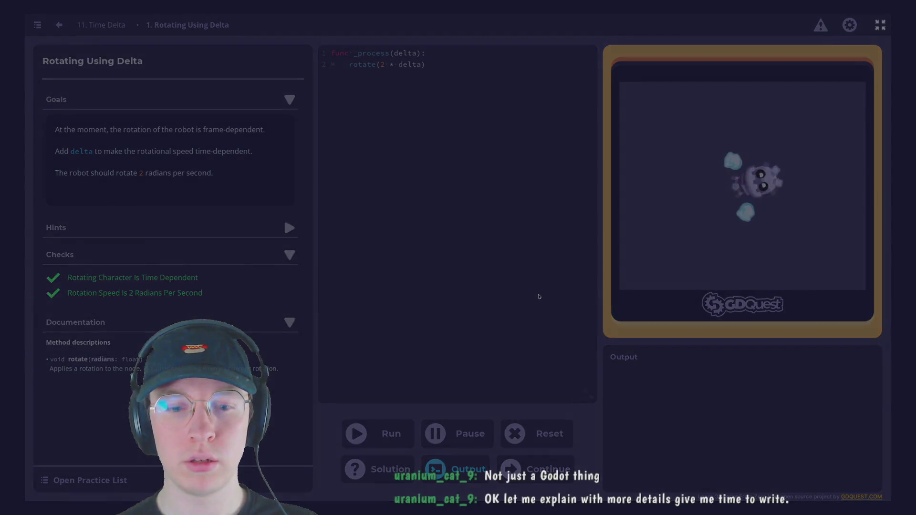
click(364, 348)
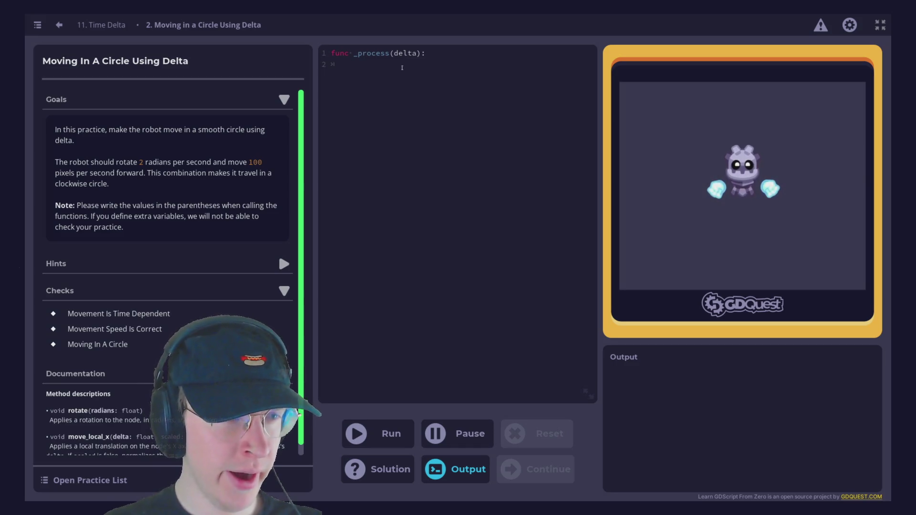
- Write rotate(2 * delta) and move_local_x(100 * delta) in _process, then run the practice
text(rotate)
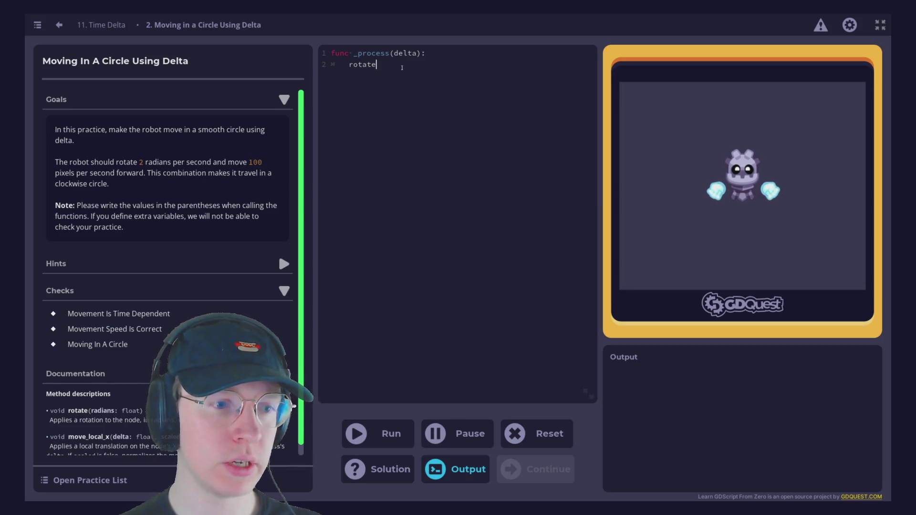
text(()
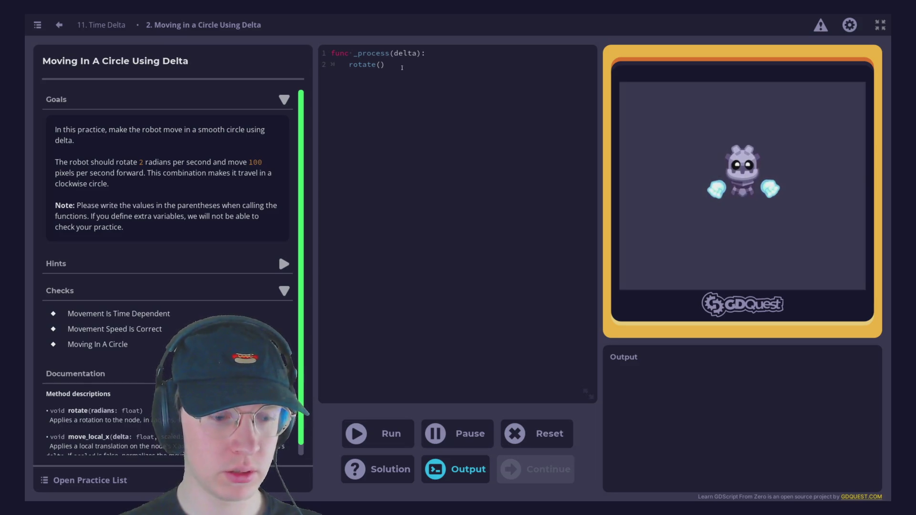
text(2)
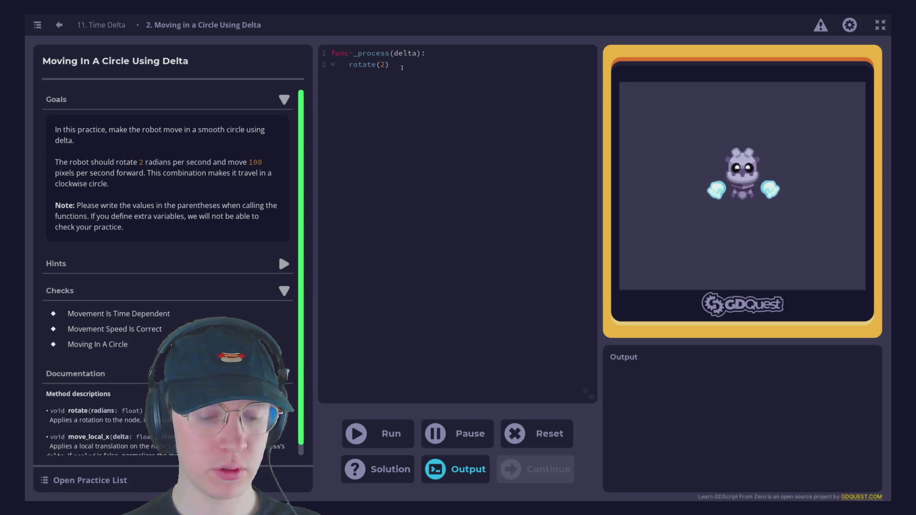
text( * )
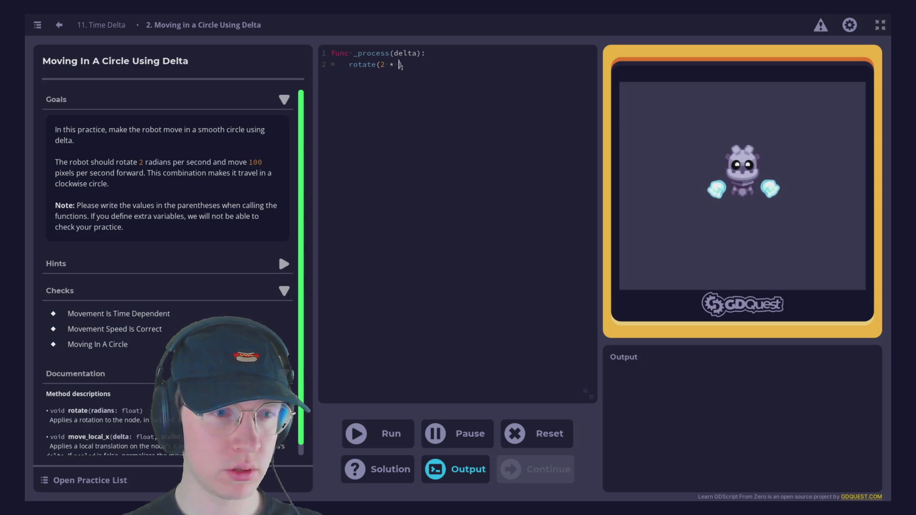
text(delta)
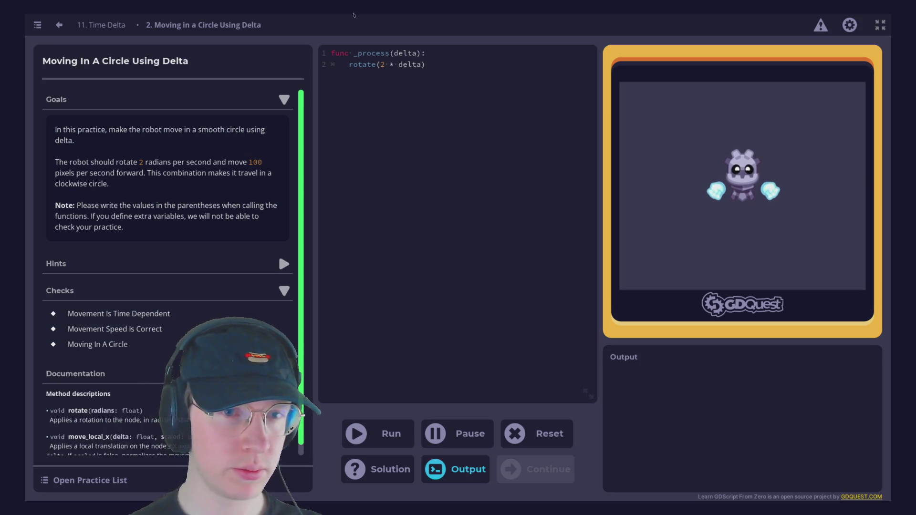
key(Return)
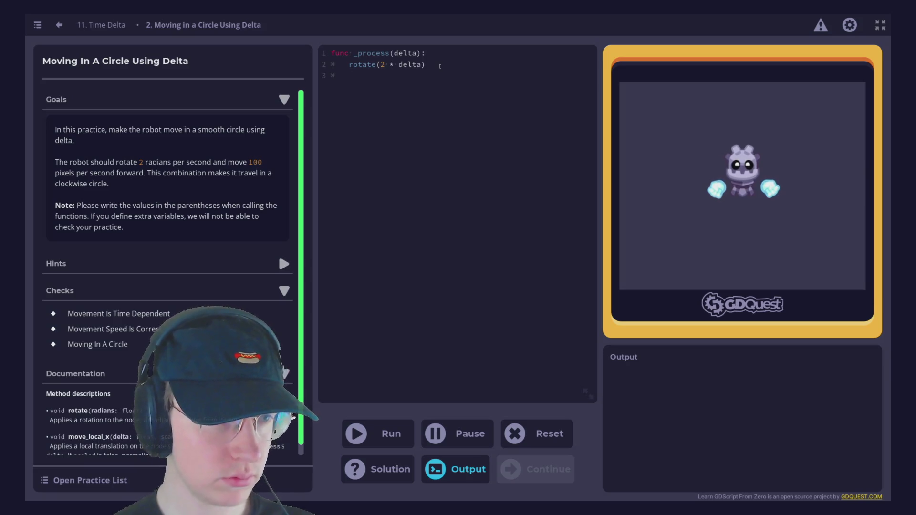
text(move)
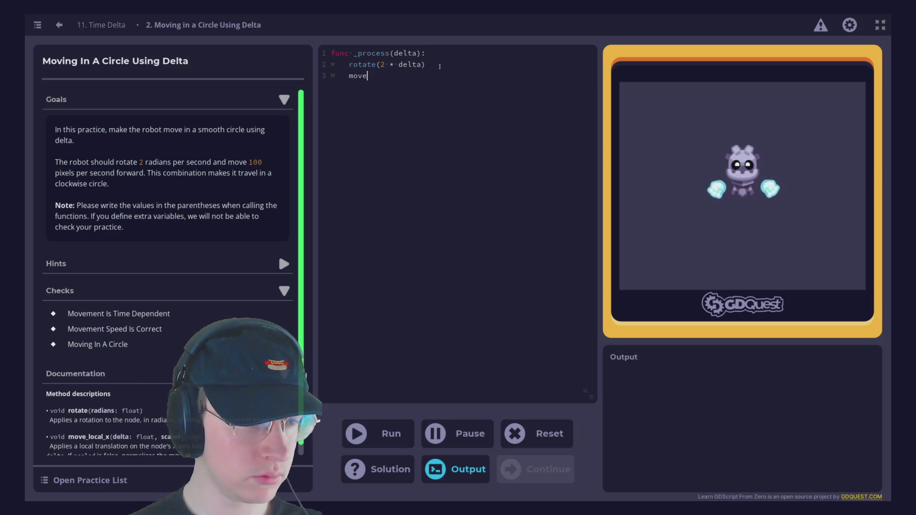
text(_)
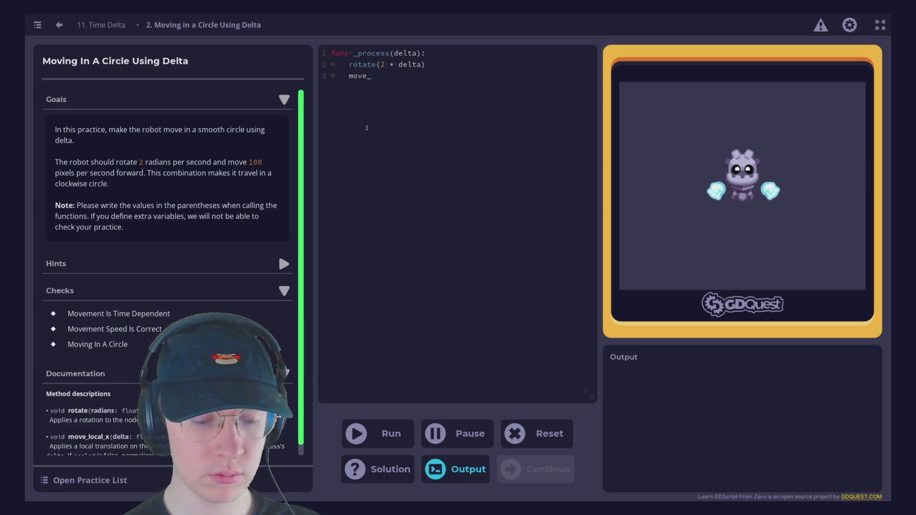
text(local)
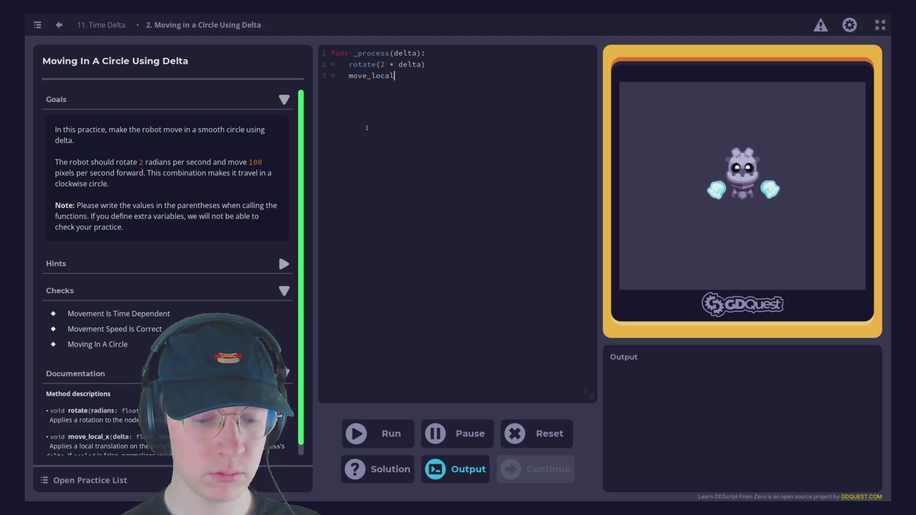
text(_)
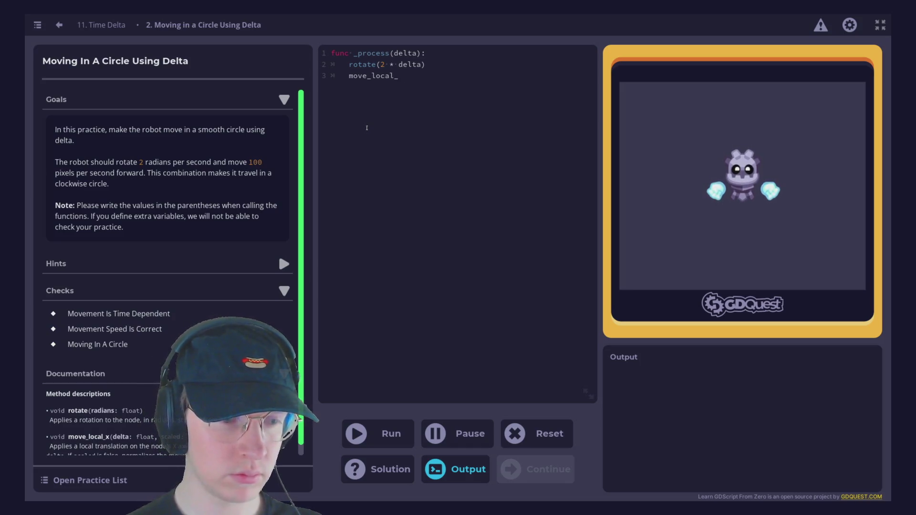
text(x()
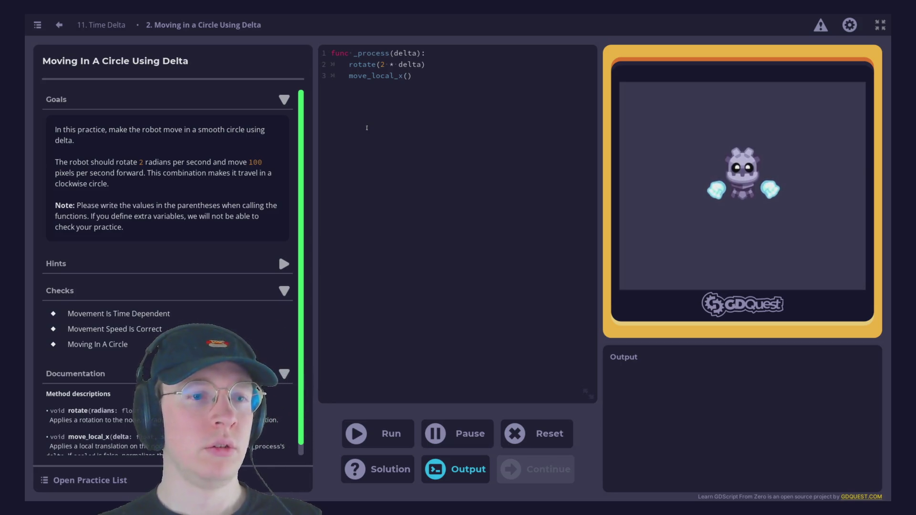
text(100)
text( *d)
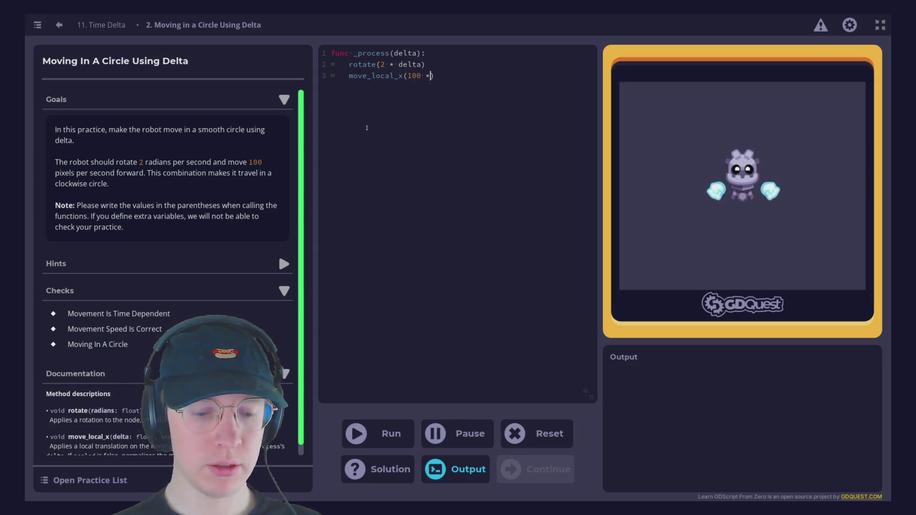
key(BackSpace)
text(delta)
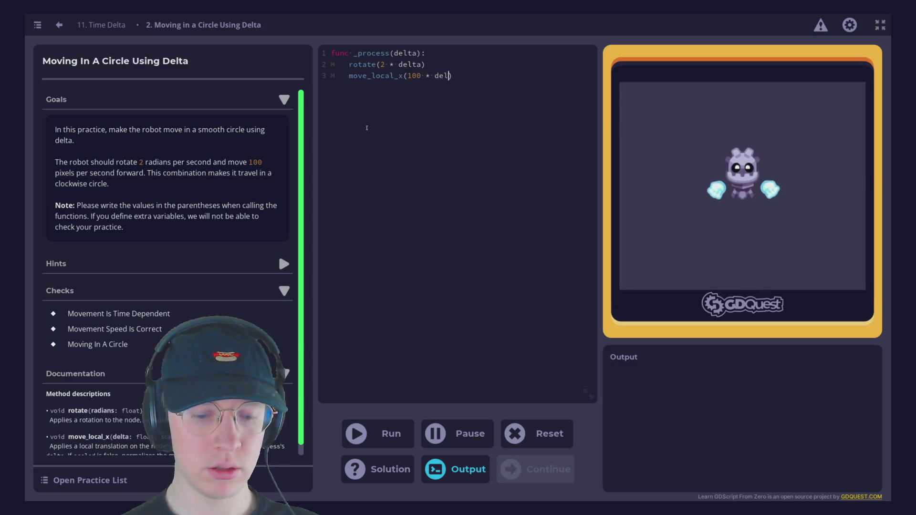
key(ctrl+Return)
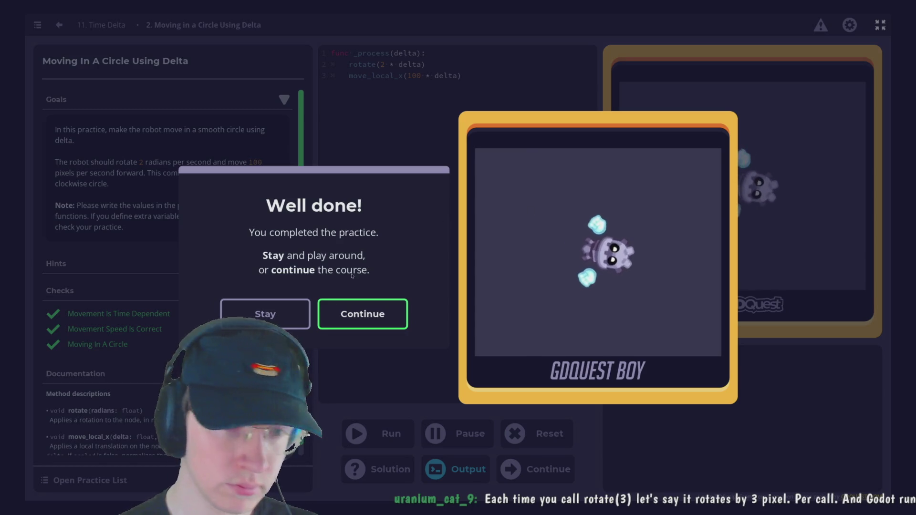
- Dismiss the Well done! message and continue past the Lesson complete dialog
click(362, 312)
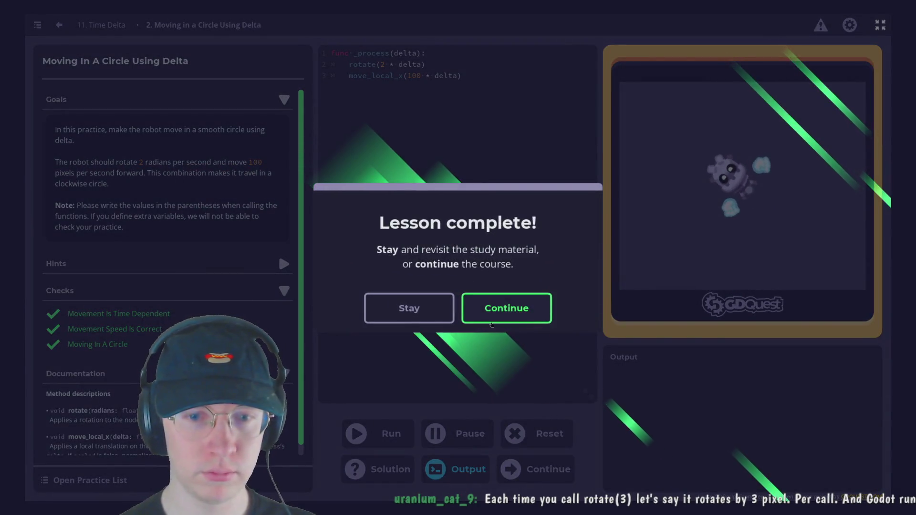
key(Return)
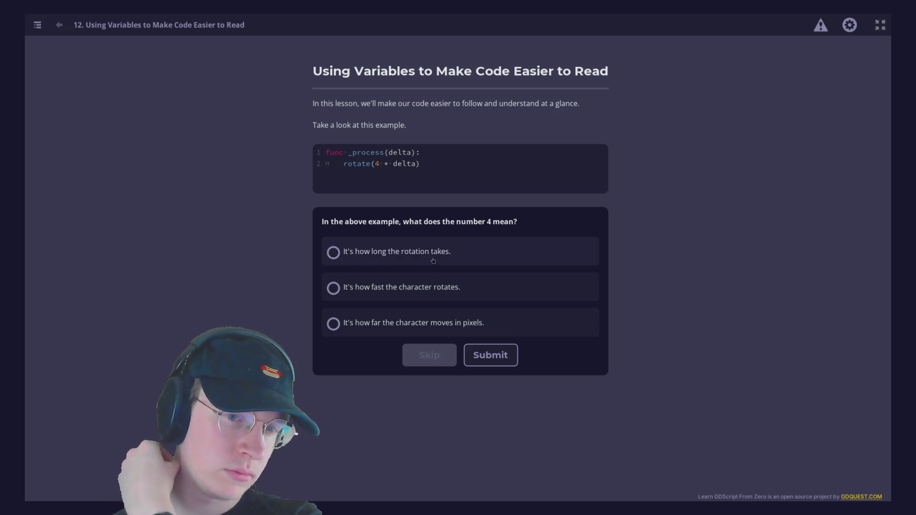
- Answer that 4 is how fast the character rotates, submit, and scroll through the lesson text
click(436, 288)
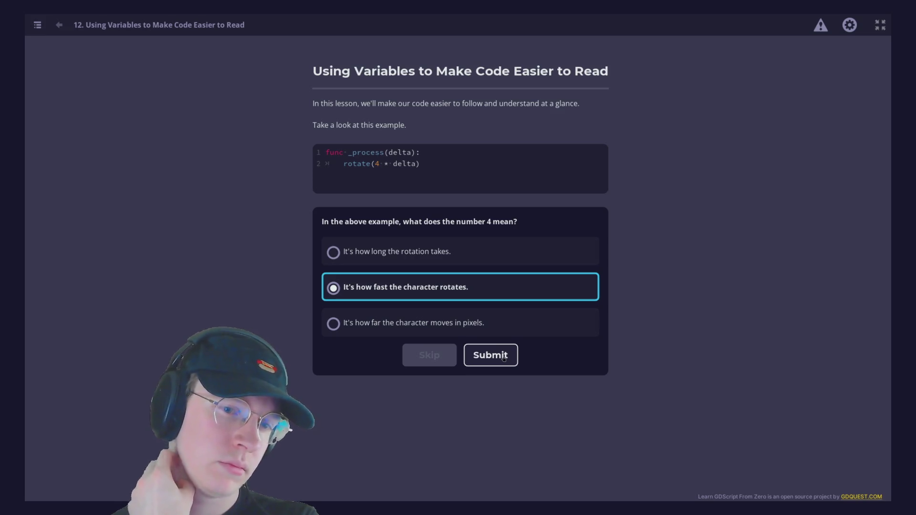
click(490, 356)
scroll(309, 278, down, 1)
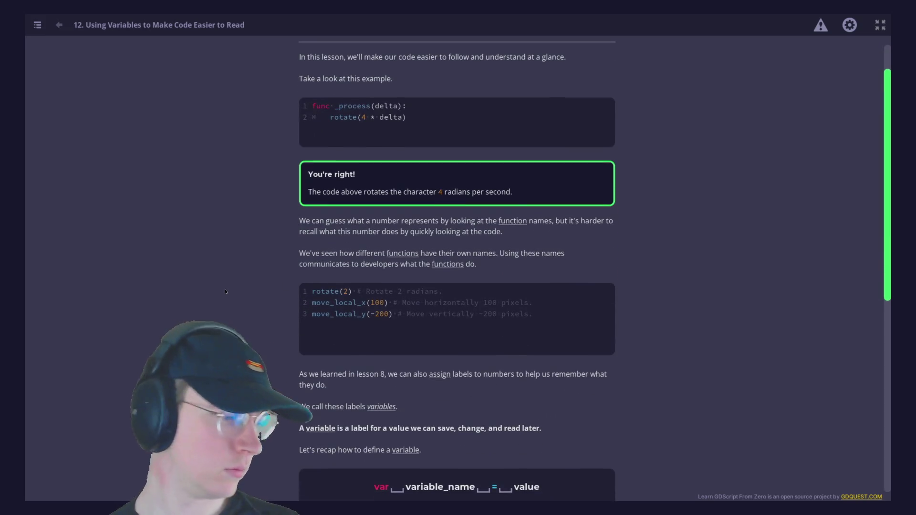
scroll(238, 287, down, 1)
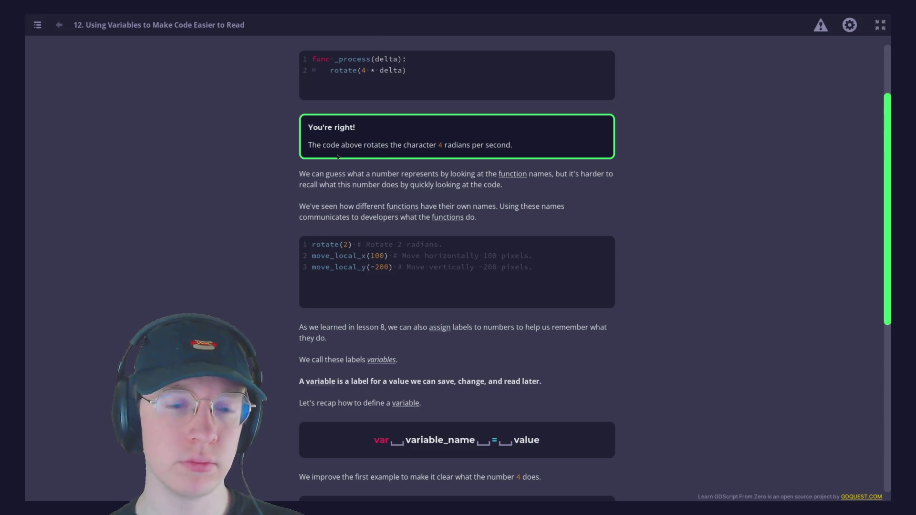
scroll(527, 206, down, 2)
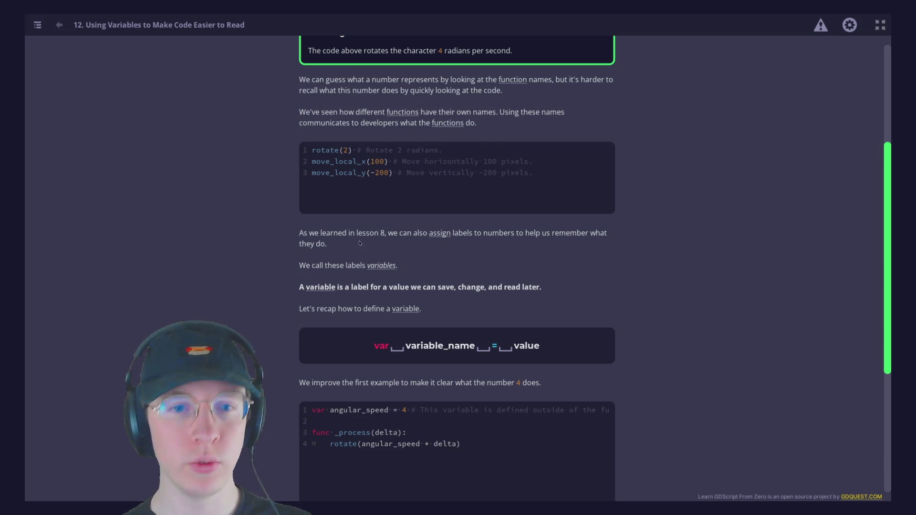
key(alt+Tab)
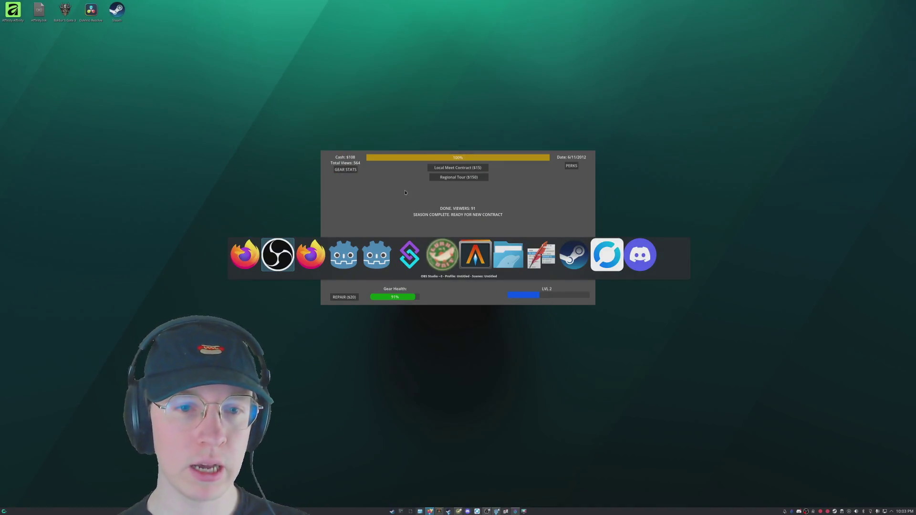
key(Tab)
key(Tab)
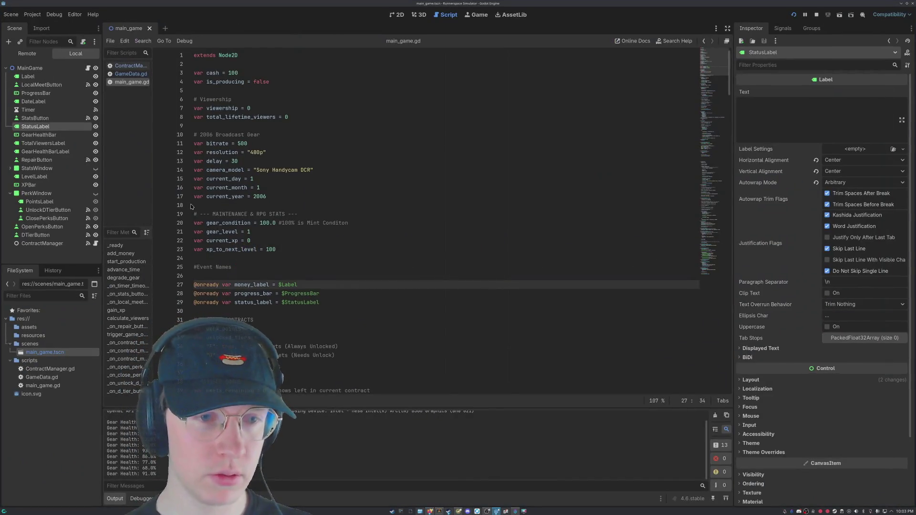
drag(280, 222, 349, 223)
click(354, 242)
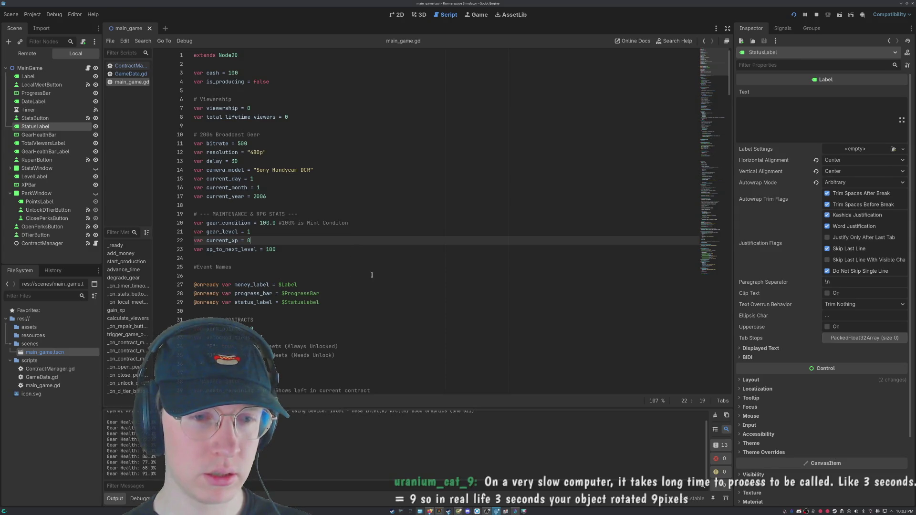
scroll(290, 229, down, 4)
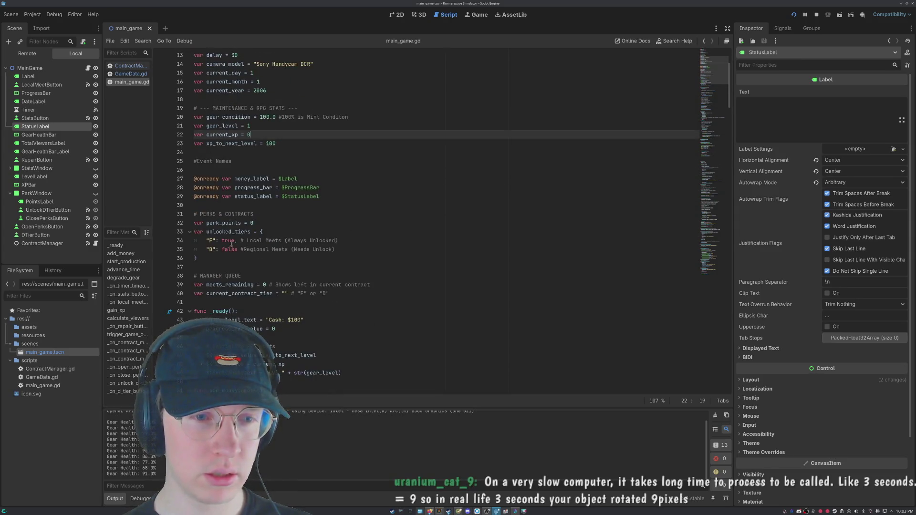
drag(241, 242, 291, 241)
drag(240, 249, 335, 249)
scroll(276, 232, down, 2)
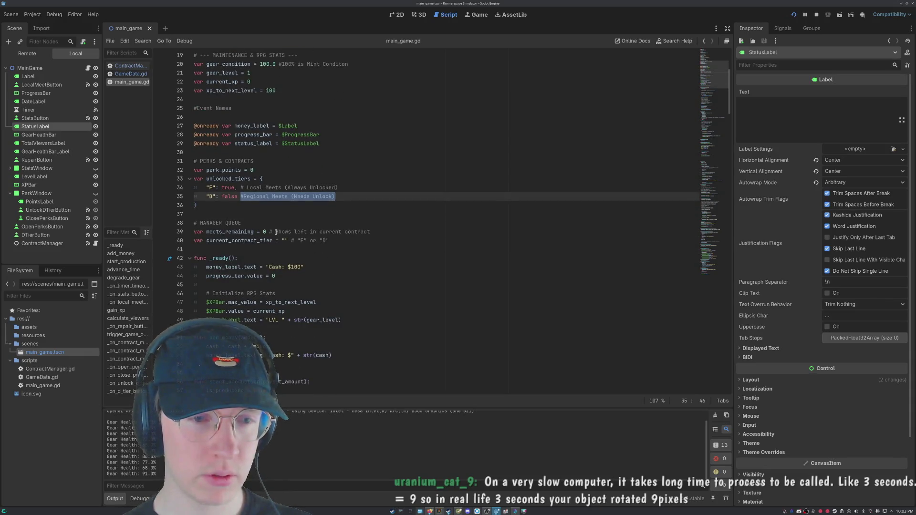
drag(272, 232, 392, 233)
key(alt+Tab)
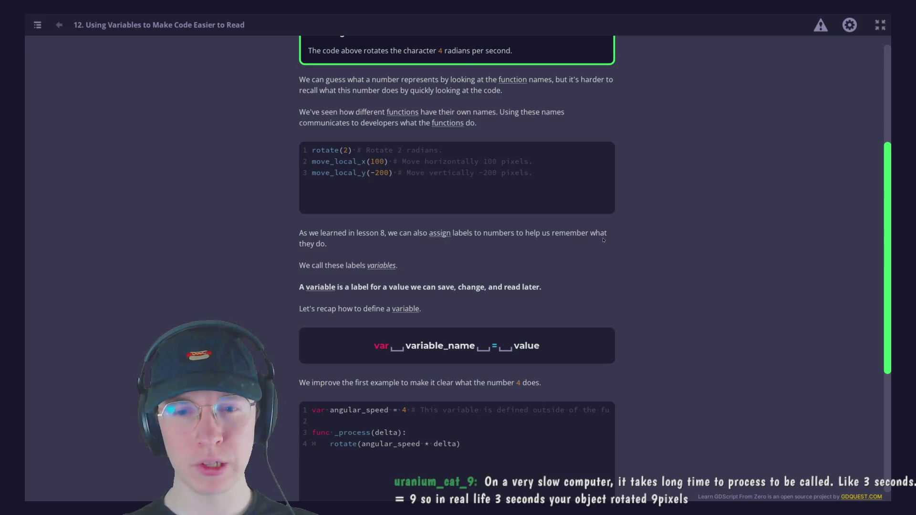
scroll(350, 232, down, 1)
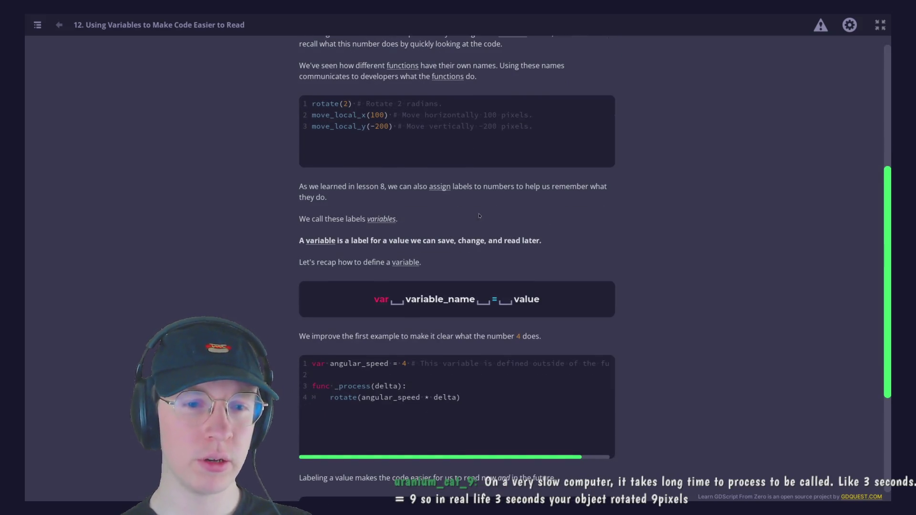
scroll(396, 242, down, 1)
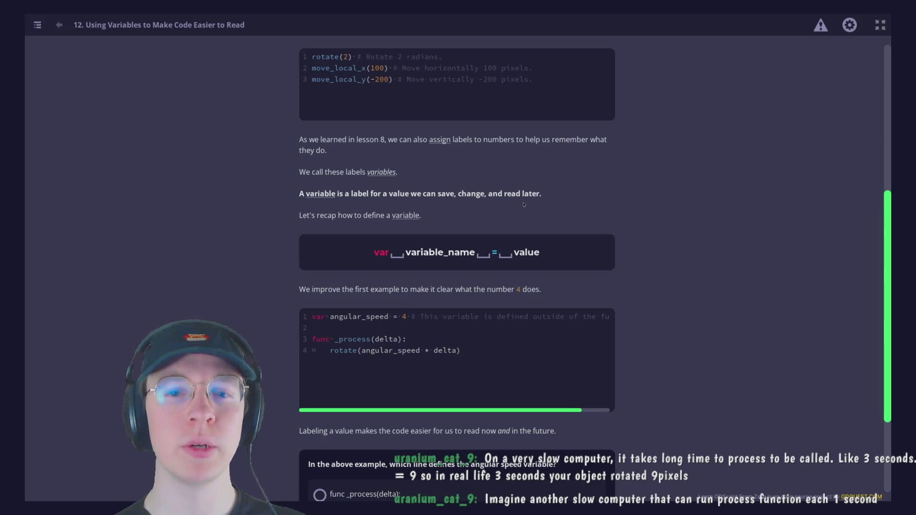
scroll(316, 215, down, 1)
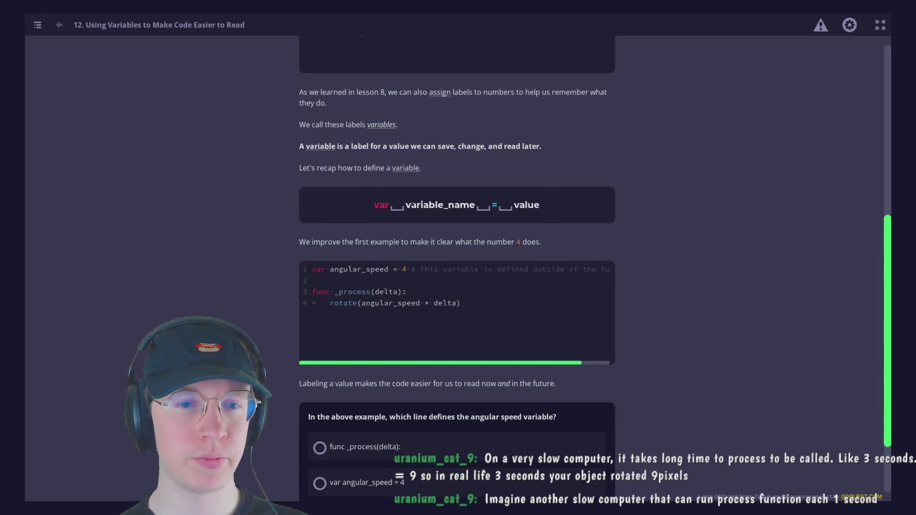
scroll(300, 270, down, 1)
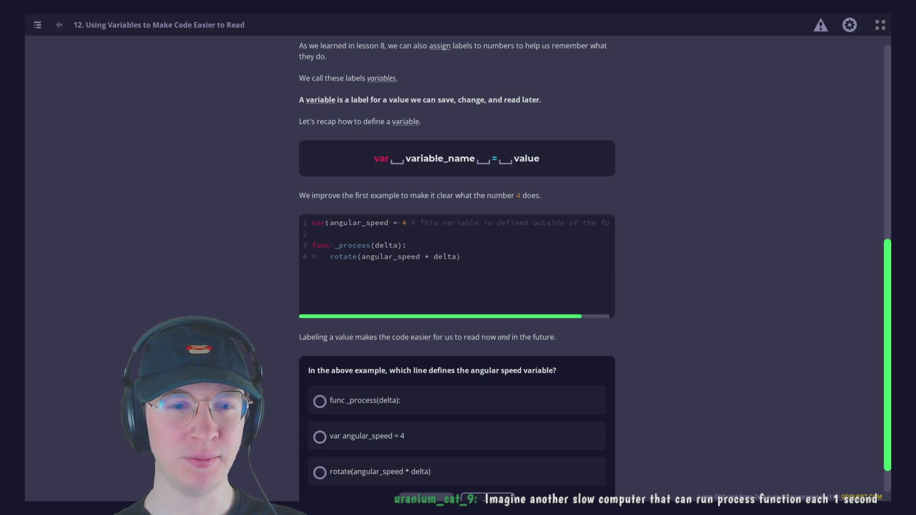
drag(408, 223, 288, 228)
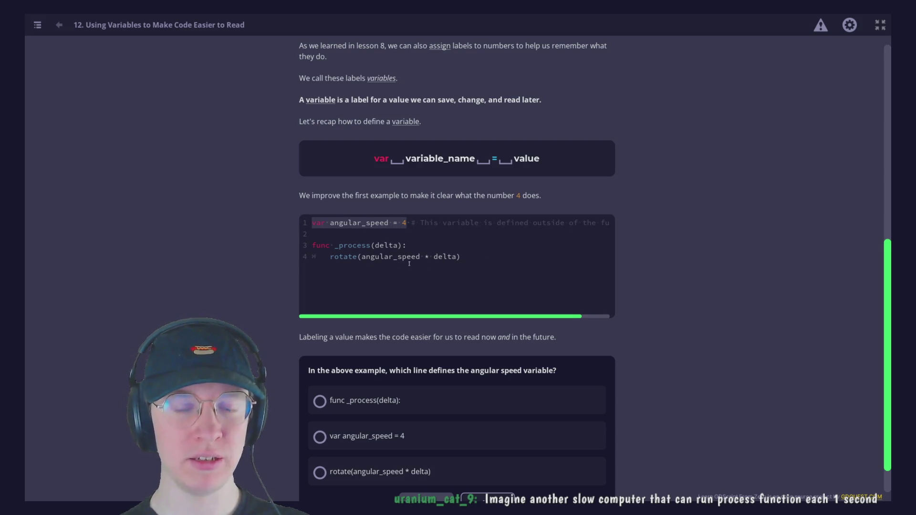
click(599, 245)
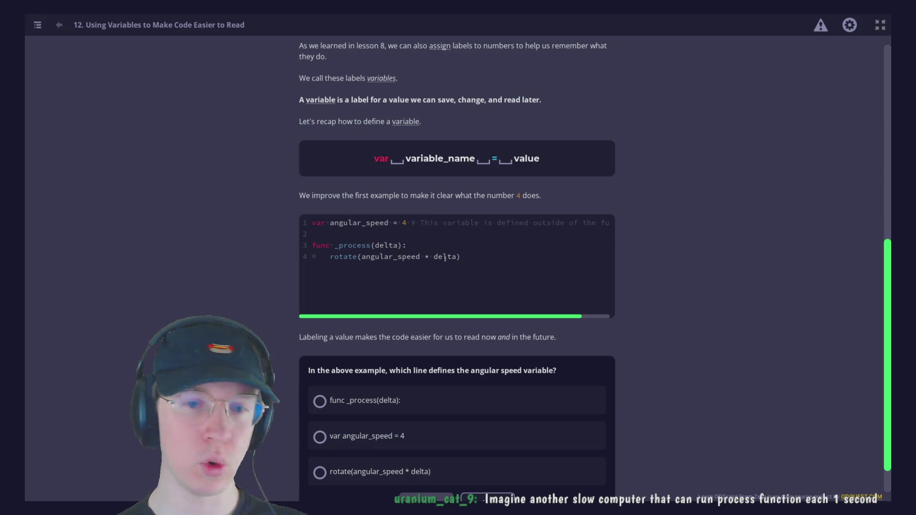
scroll(600, 246, down, 2)
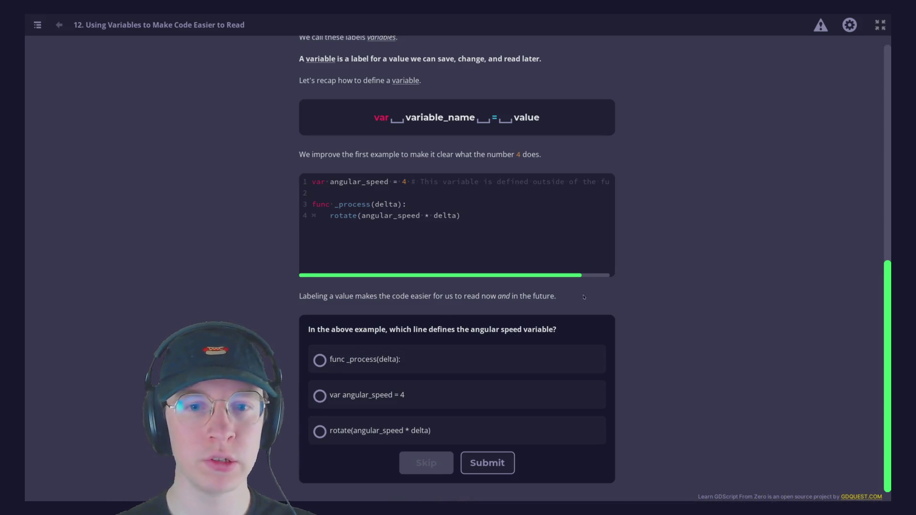
- Answer the quiz with 'var angular_speed = 4' as the line defining the angular speed
mouse_move(560, 280)
mouse_down()
mouse_move(588, 281)
mouse_move(560, 280)
mouse_up()
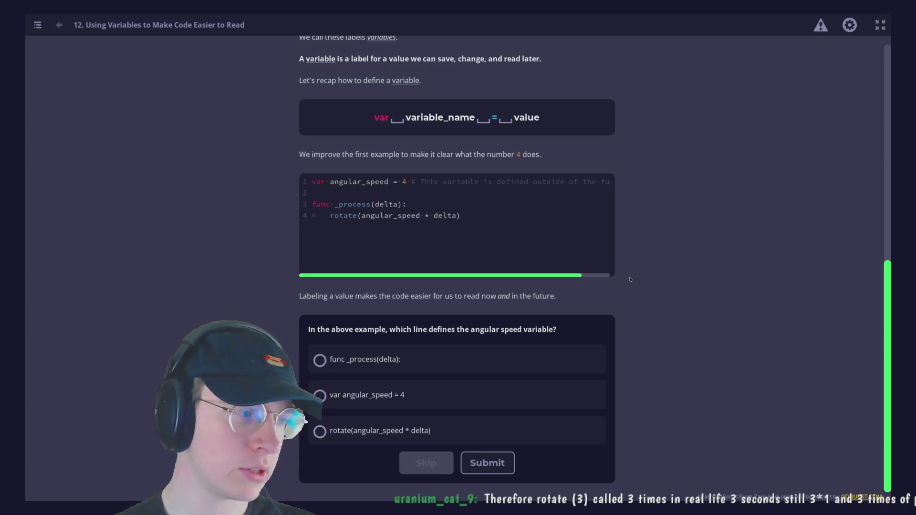
mouse_move(510, 282)
mouse_down()
mouse_move(535, 283)
mouse_move(426, 285)
mouse_up()
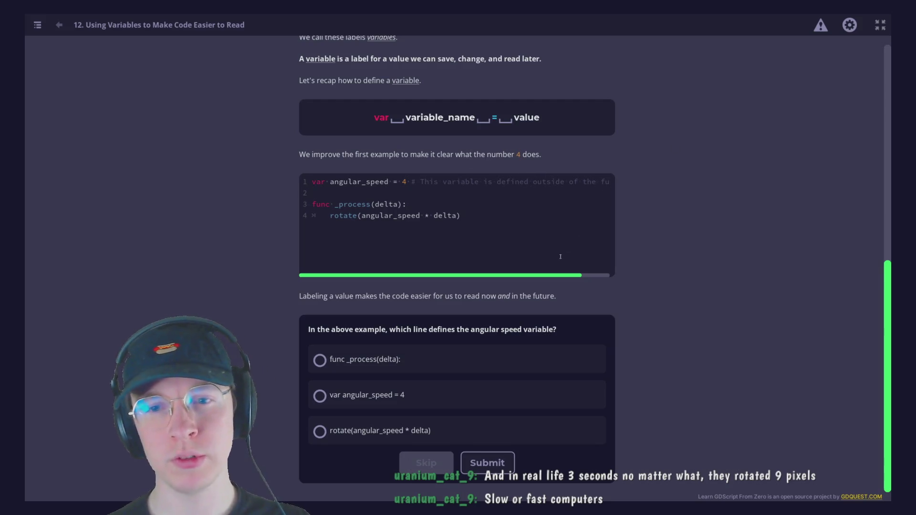
mouse_move(560, 276)
mouse_down()
mouse_move(591, 278)
mouse_move(310, 264)
mouse_up()
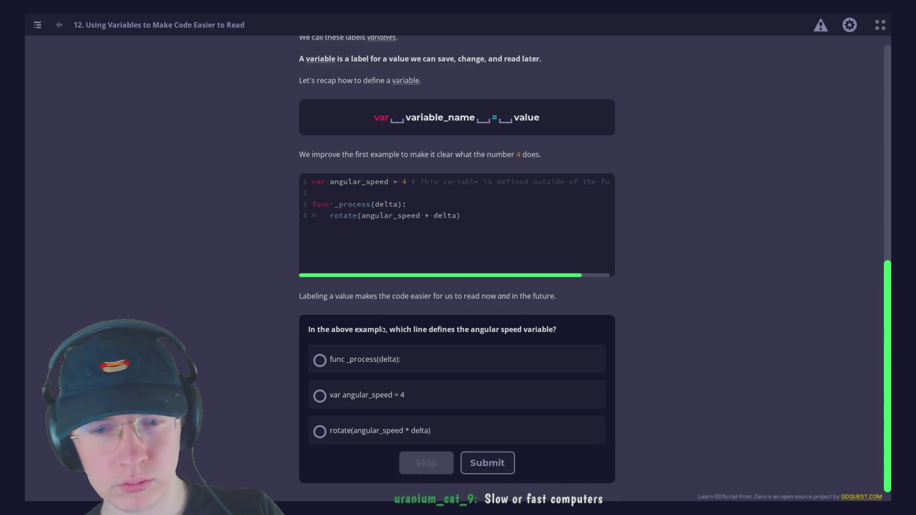
click(384, 396)
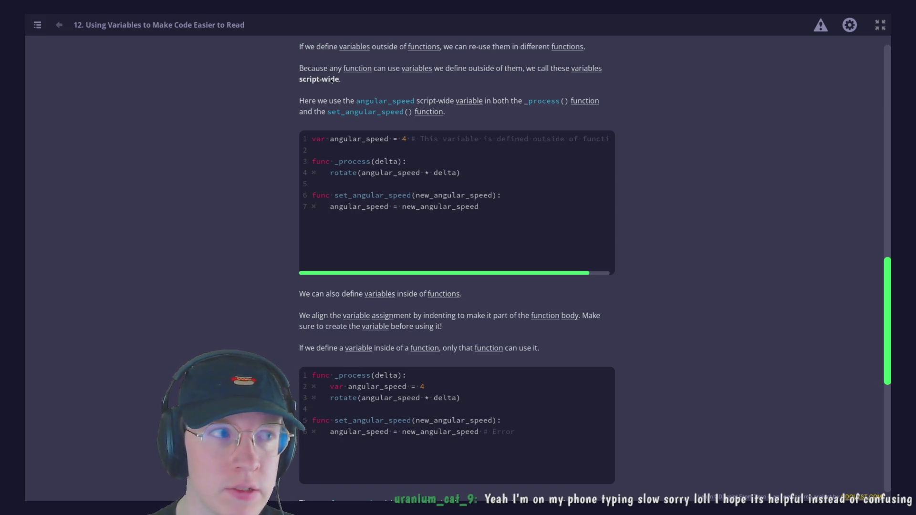
- Review the script-wide angular_speed example, marking its line 1 definition and its use in rotate
scroll(332, 80, down, 3)
scroll(330, 82, up, 2)
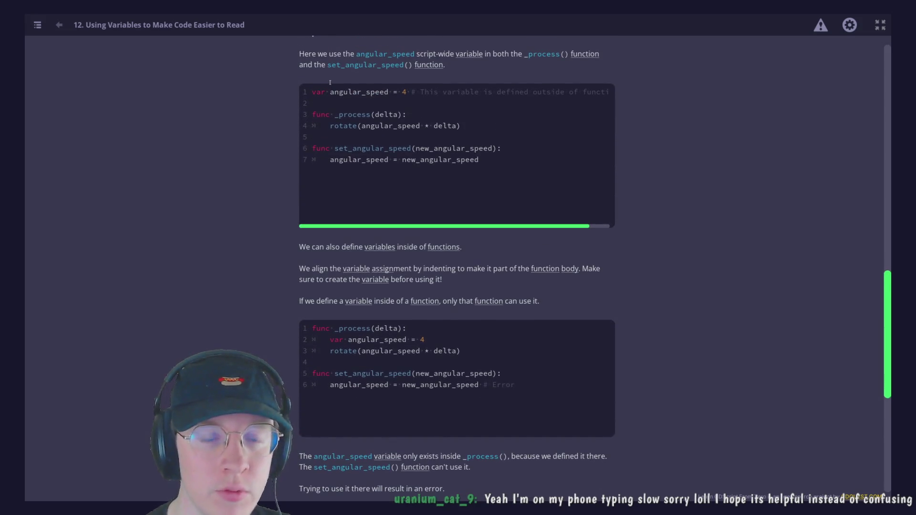
scroll(330, 82, up, 1)
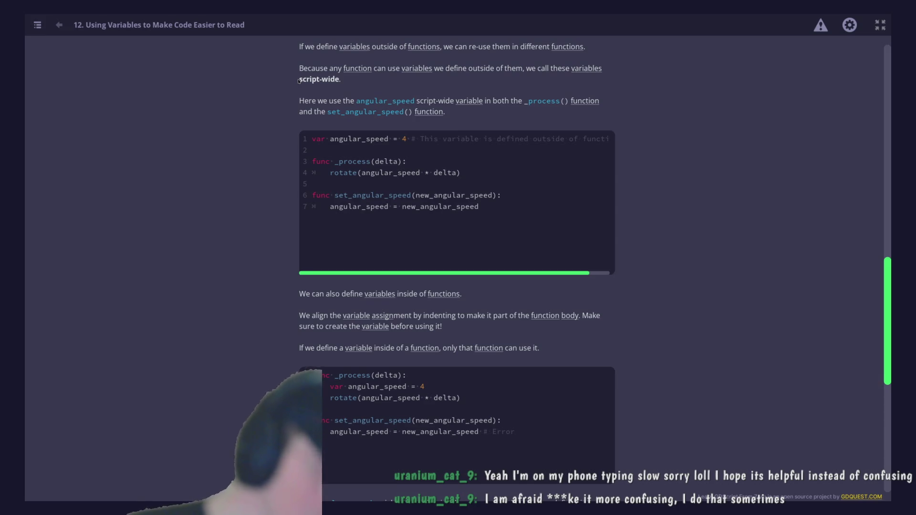
scroll(686, 262, up, 1)
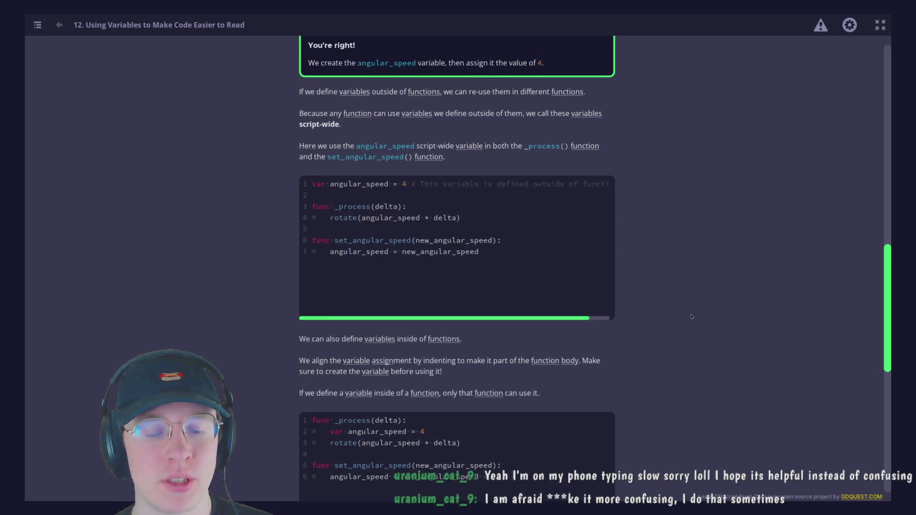
scroll(685, 261, down, 1)
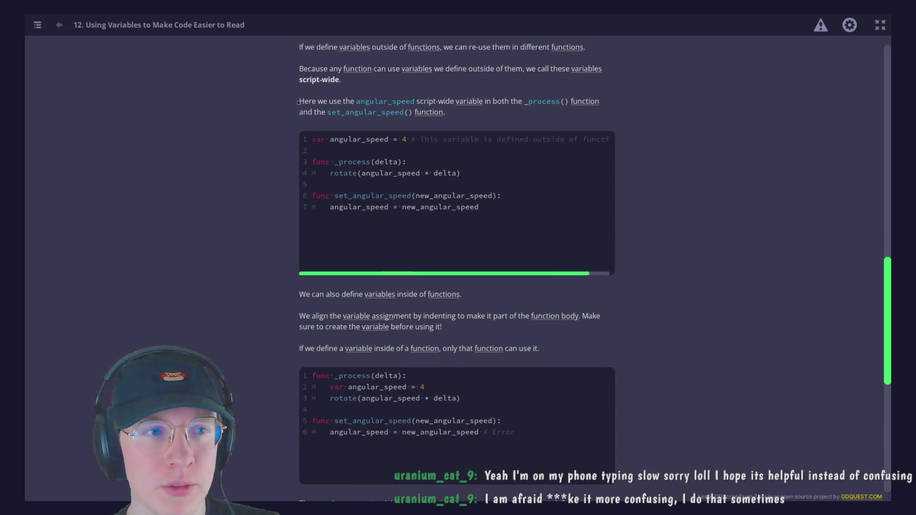
scroll(294, 101, up, 1)
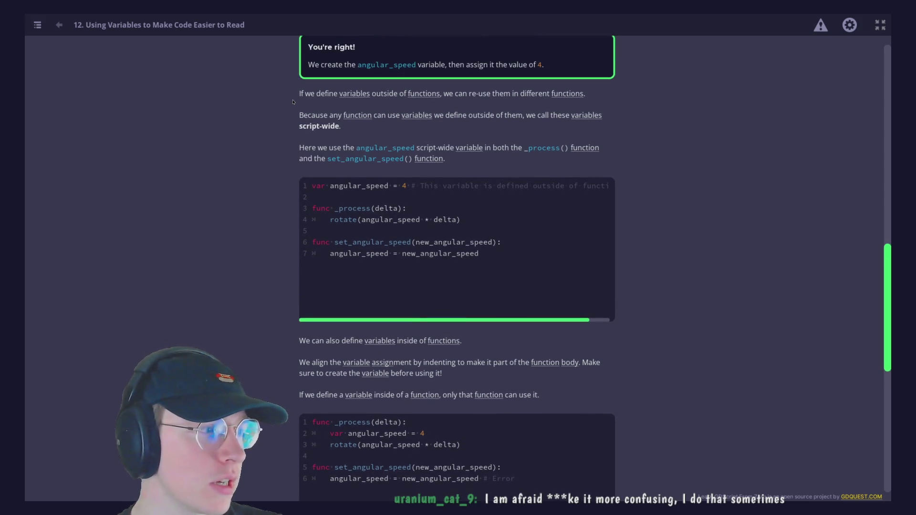
scroll(294, 102, down, 1)
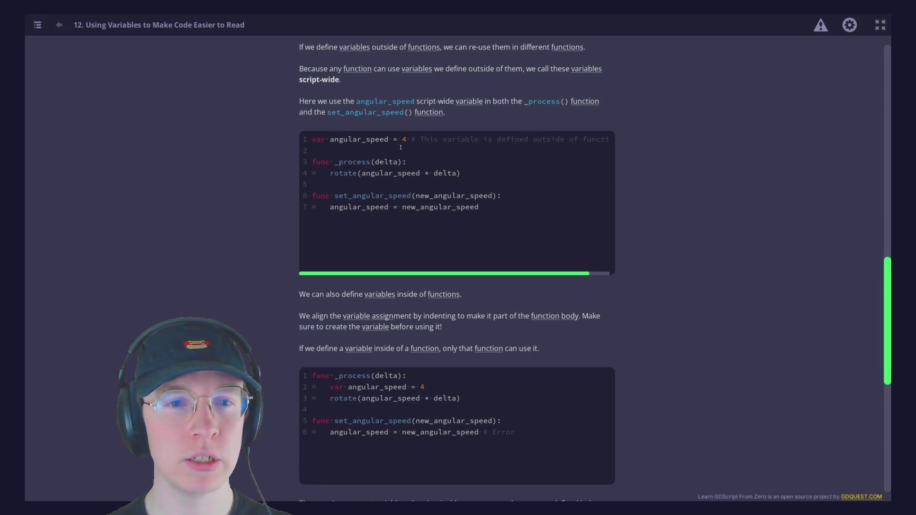
scroll(372, 142, down, 1)
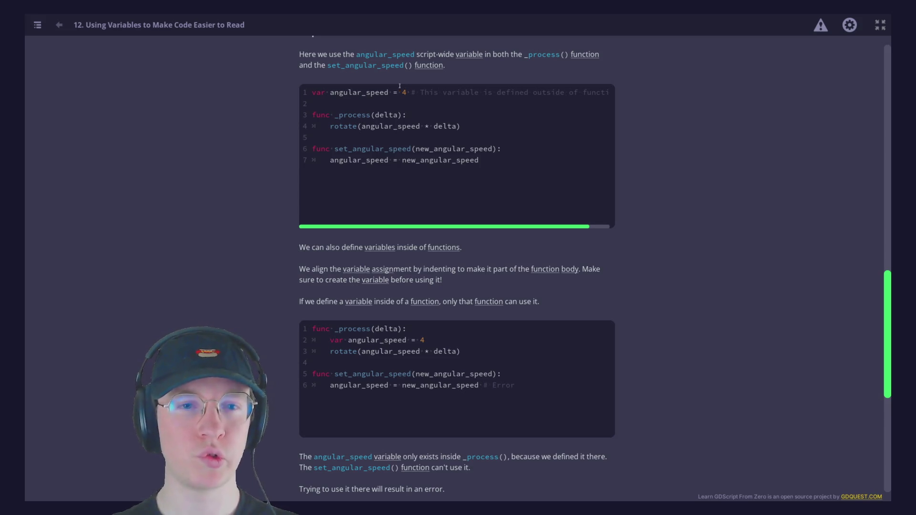
drag(330, 92, 404, 93)
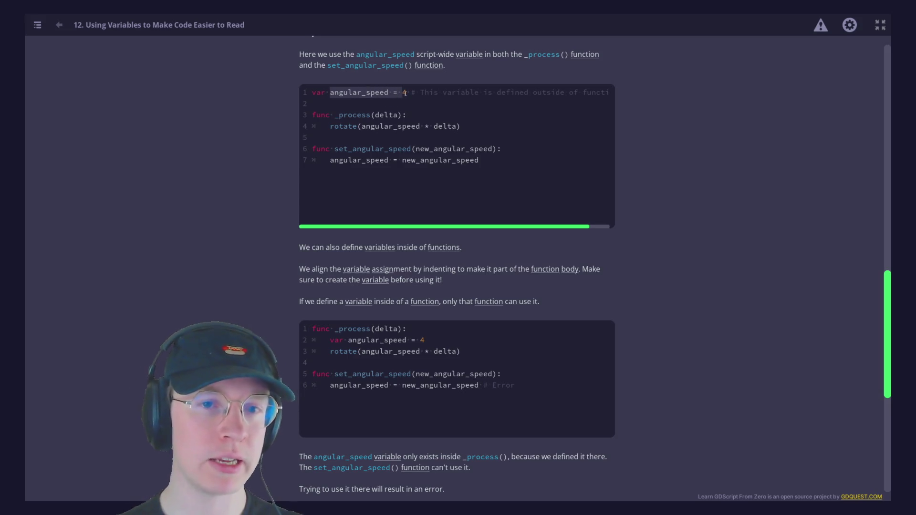
click(404, 93)
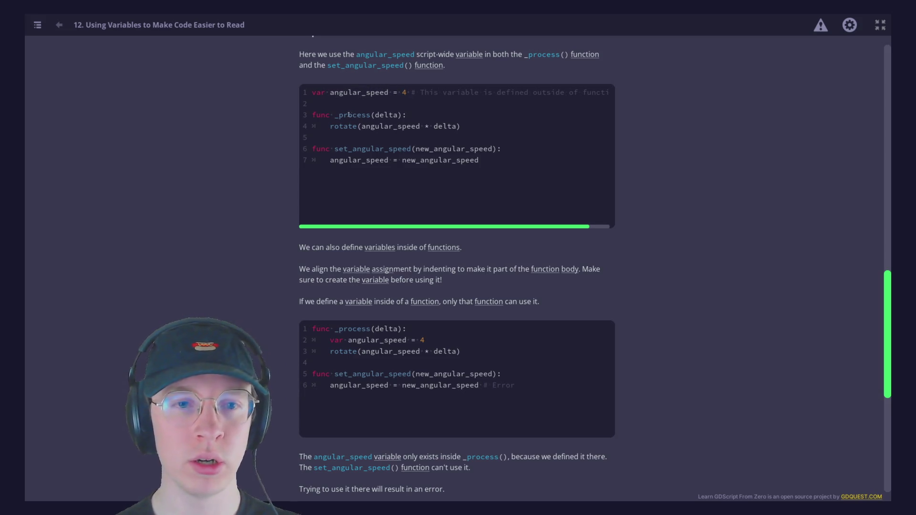
drag(330, 126, 420, 126)
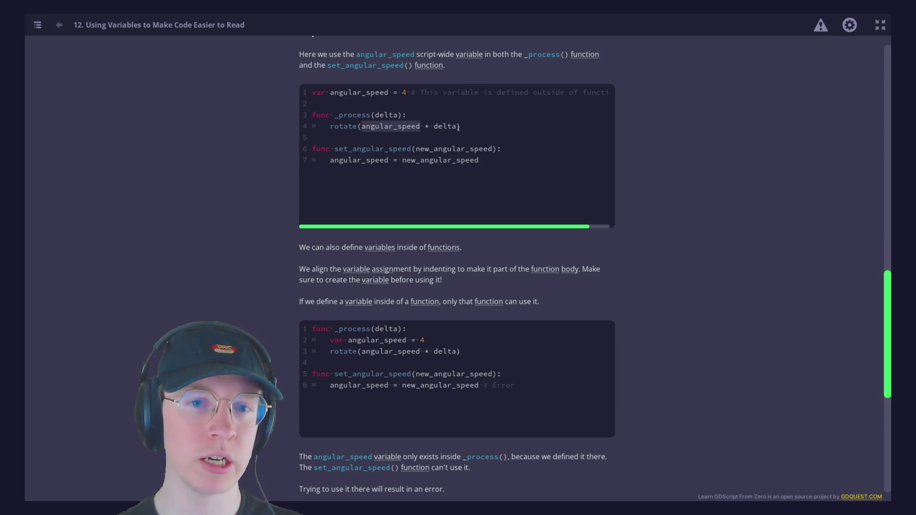
click(372, 157)
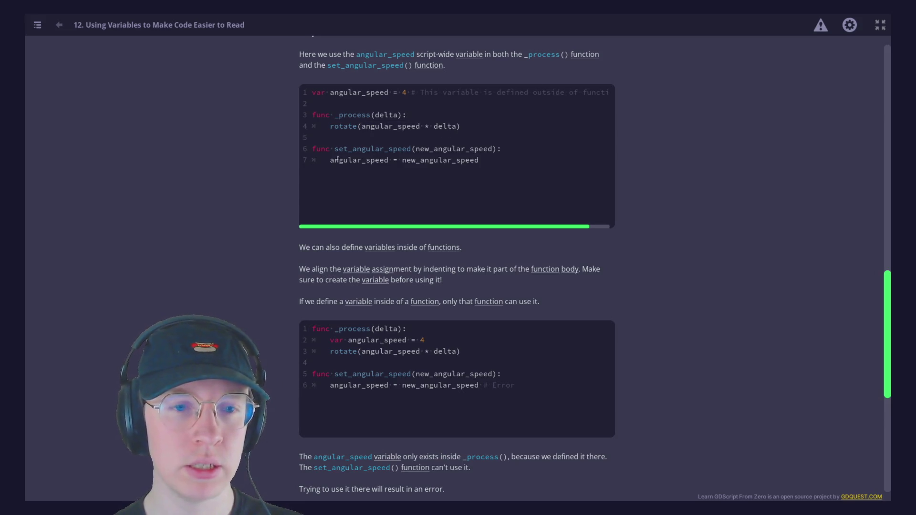
- Mark angular_speed, new_angular_speed and set_angular_speed in the function-local example, then read on to the error box
drag(331, 160, 479, 163)
click(472, 176)
drag(417, 149, 493, 153)
click(475, 162)
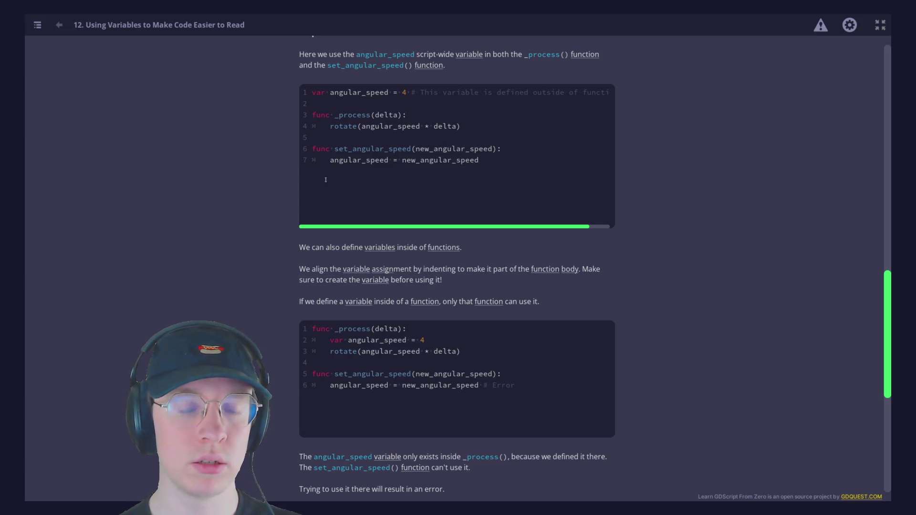
mouse_move(336, 149)
mouse_down()
mouse_move(427, 151)
mouse_move(411, 150)
mouse_up()
click(323, 158)
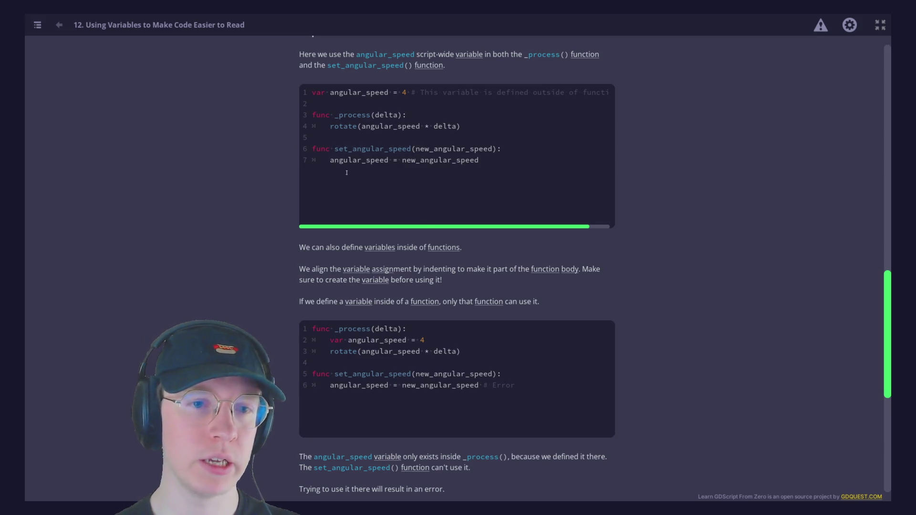
scroll(347, 173, down, 7)
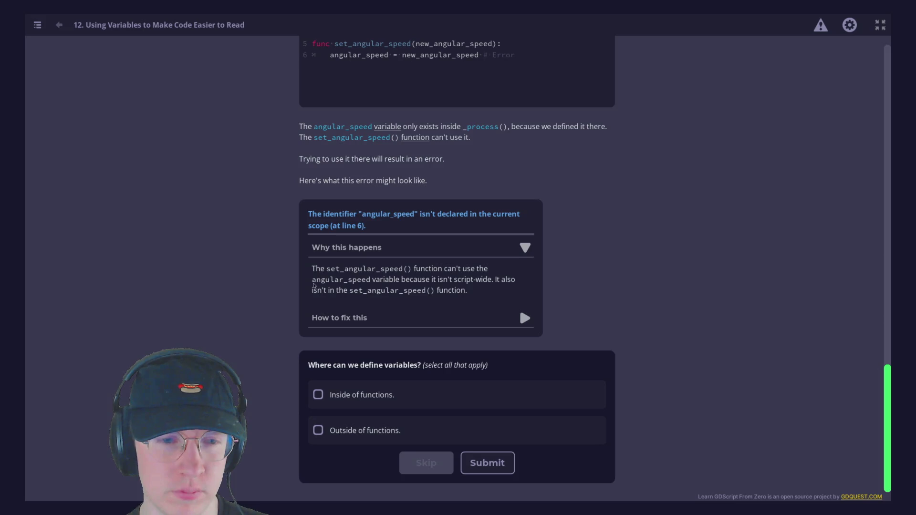
- Reveal the scope-error fix and submit both 'Inside' and 'Outside of functions' as quiz answers
click(343, 318)
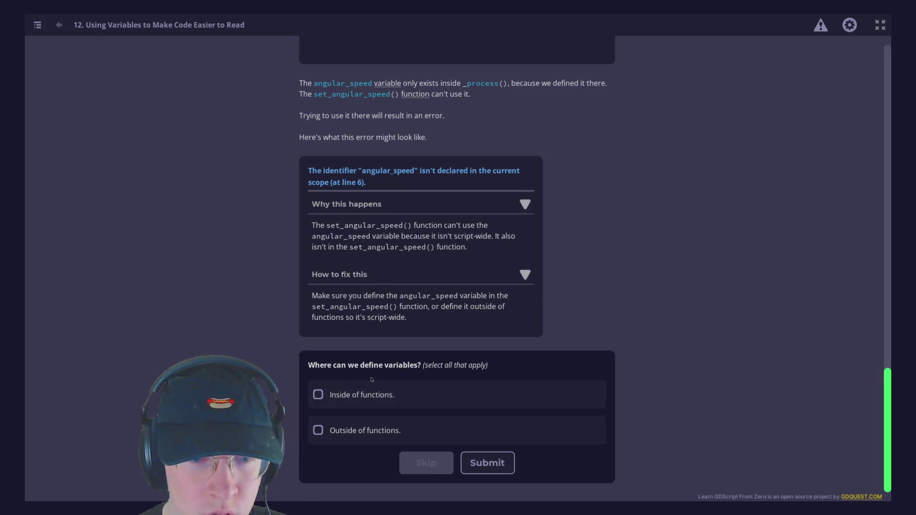
click(345, 401)
click(358, 429)
click(489, 470)
scroll(595, 325, down, 5)
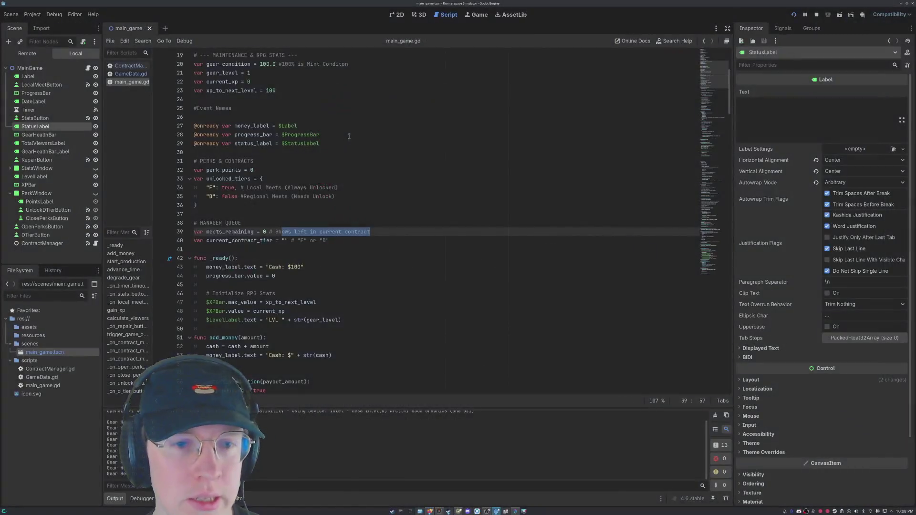
scroll(260, 280, up, 6)
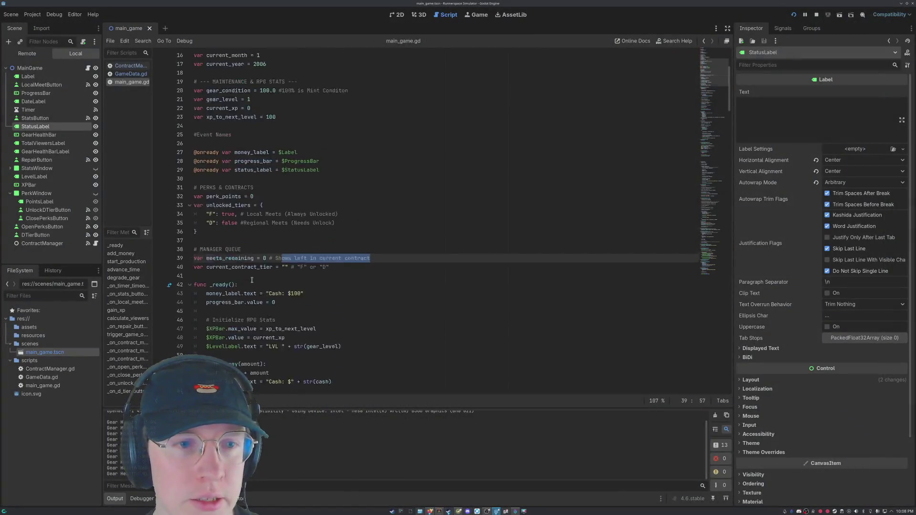
- Scan main_game.gd's comment sections from Viewership down to perks and contracts
click(271, 103)
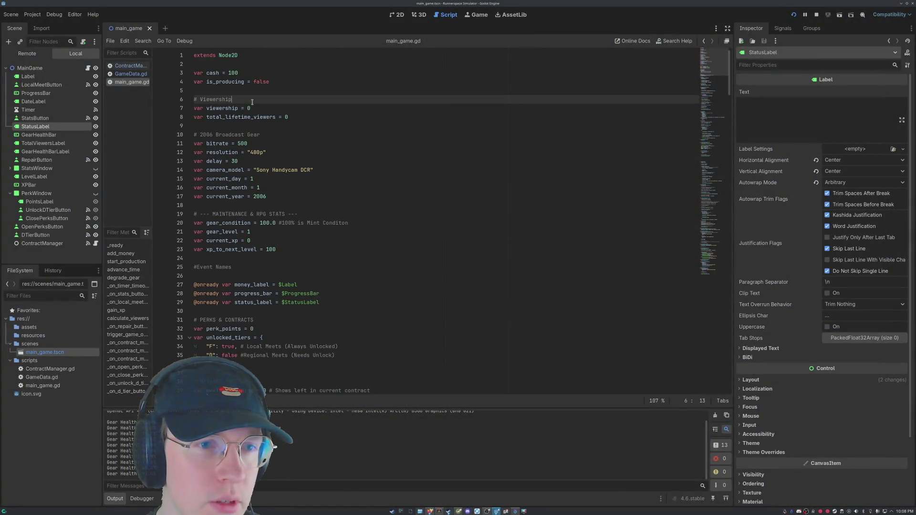
click(272, 135)
scroll(287, 155, down, 3)
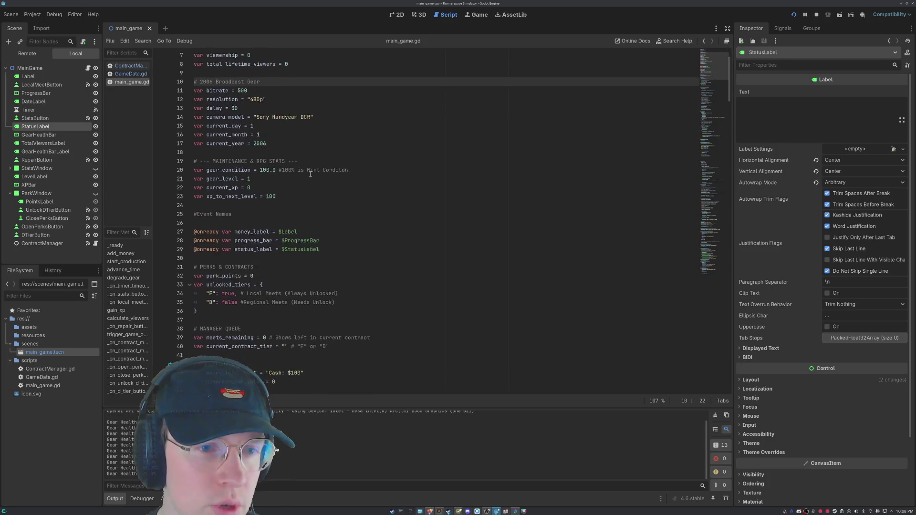
click(344, 135)
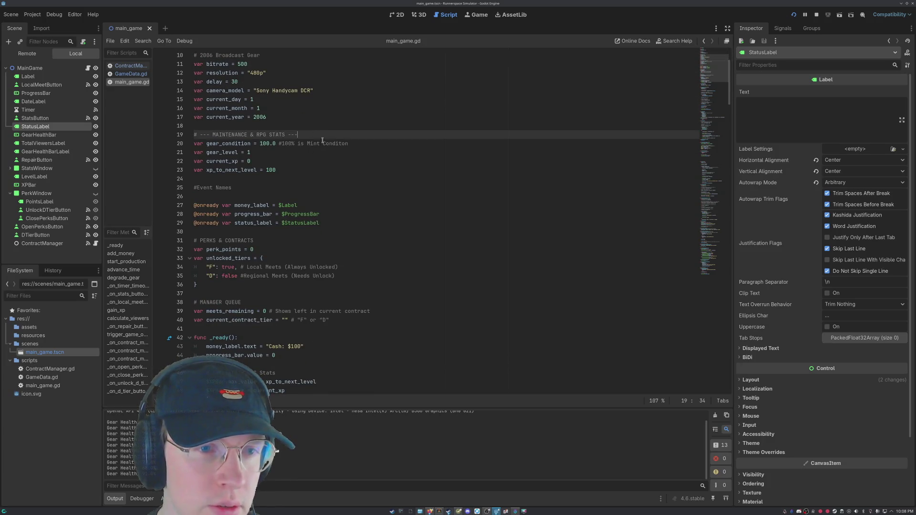
click(250, 187)
scroll(253, 187, down, 1)
click(271, 212)
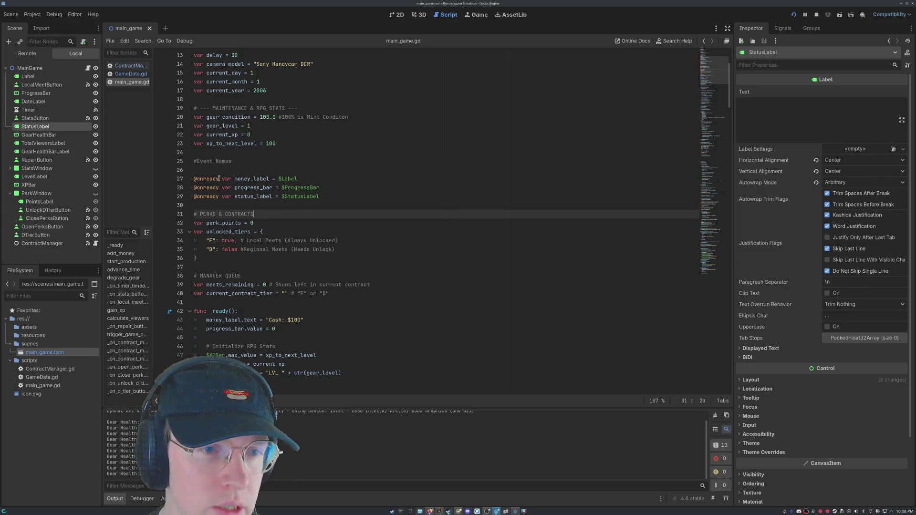
click(320, 178)
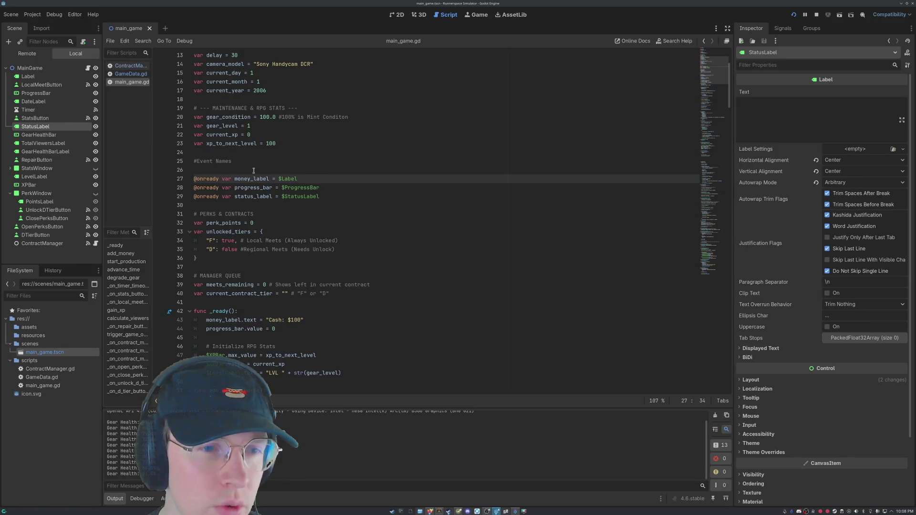
click(194, 179)
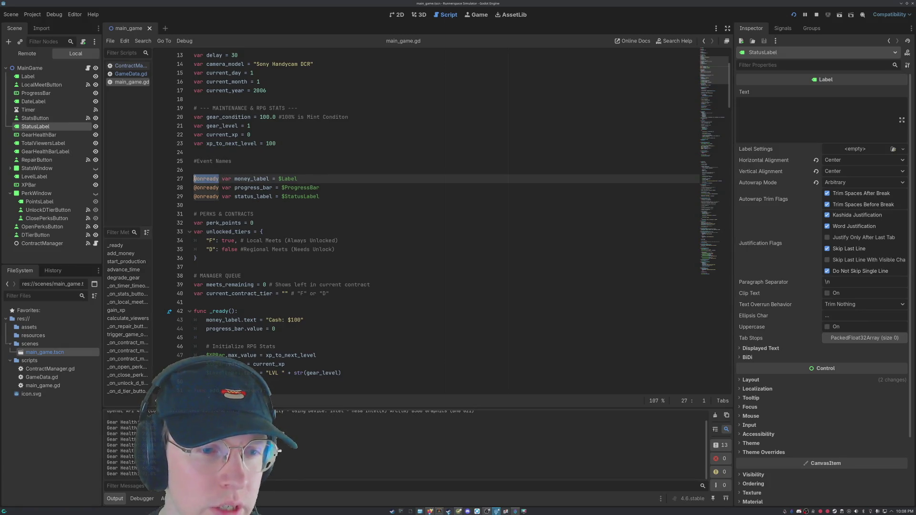
click(316, 178)
click(325, 188)
click(342, 197)
click(336, 188)
click(334, 197)
click(334, 188)
click(334, 196)
click(336, 179)
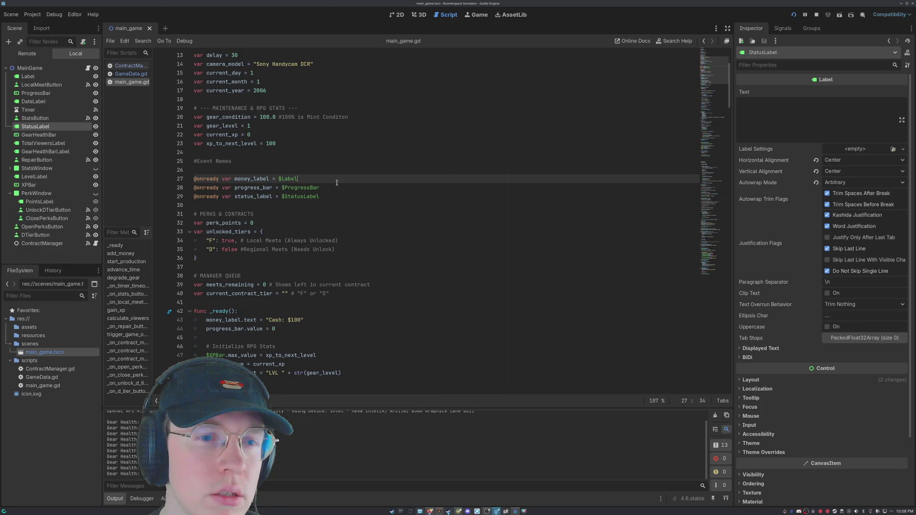
click(340, 188)
key(alt+Tab)
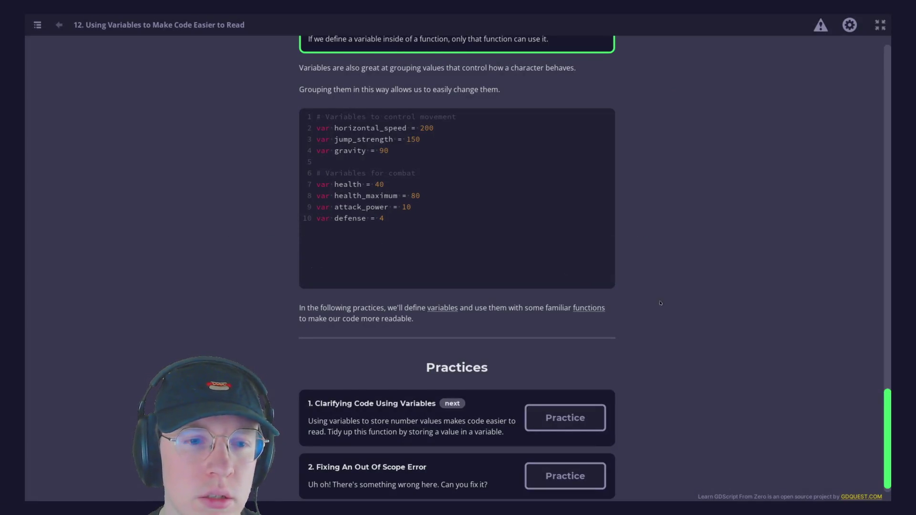
- Scroll to the Practices list and start '1. Clarifying Code Using Variables'
scroll(553, 283, down, 1)
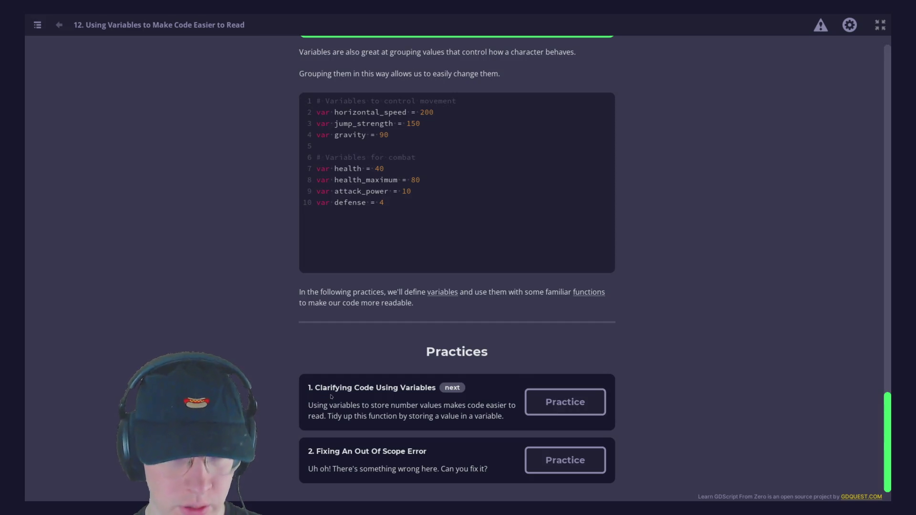
click(565, 401)
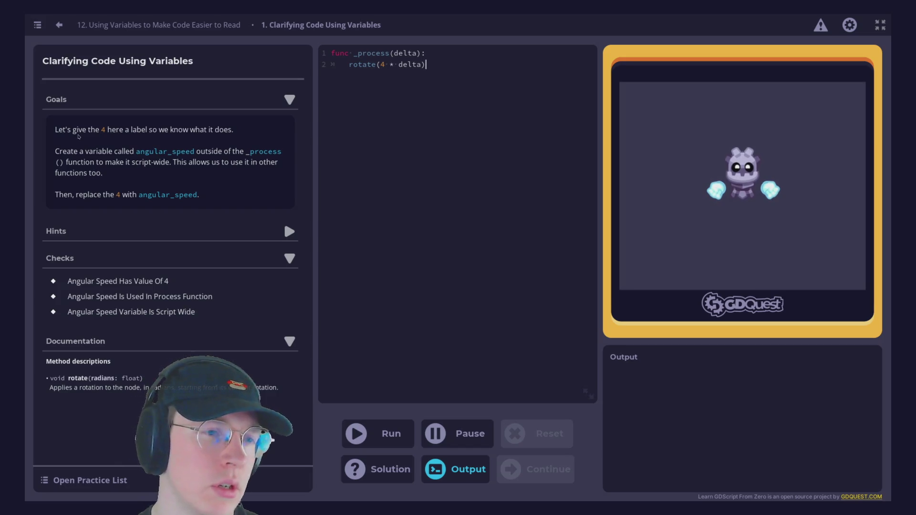
- Add 'var angular_speed = 4' as a new first line above the function
click(436, 71)
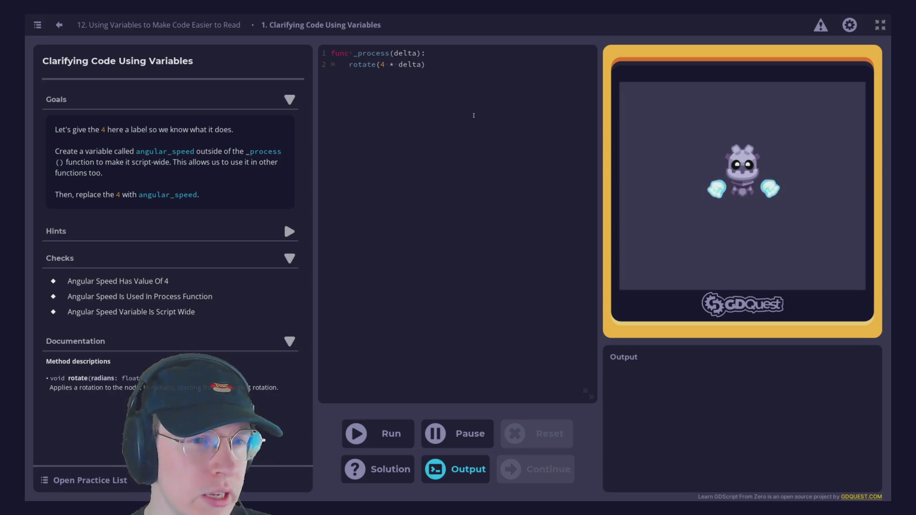
click(441, 44)
key(Return)
key(Return)
key(Up)
key(Up)
text(angular)
key(BackSpace)
key(BackSpace)
key(BackSpace)
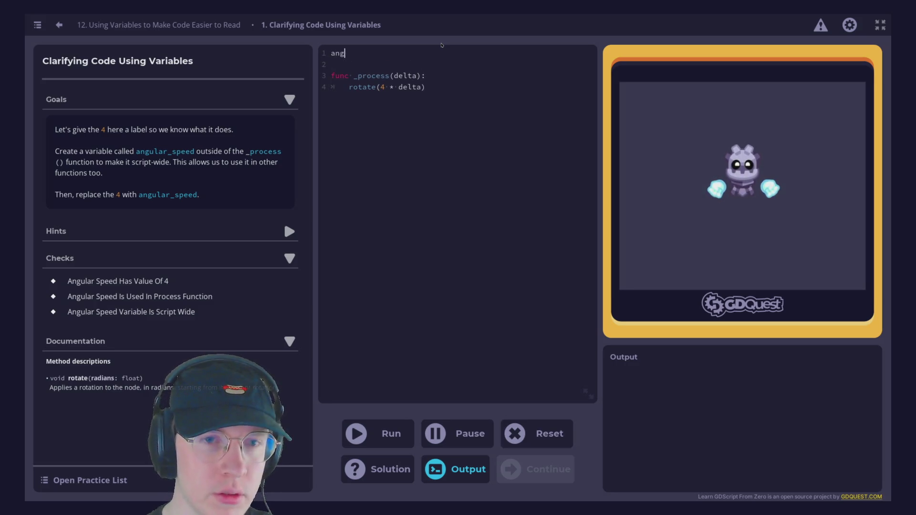
text(var angular)
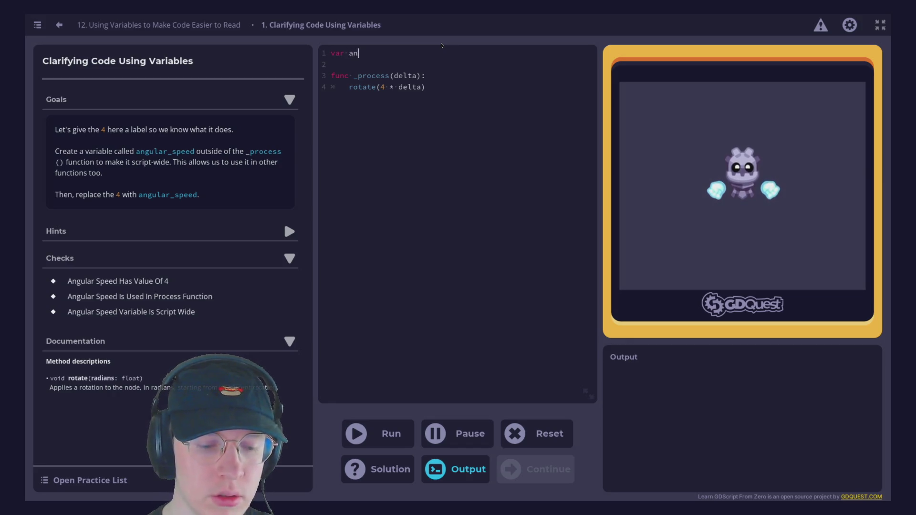
text(_spe)
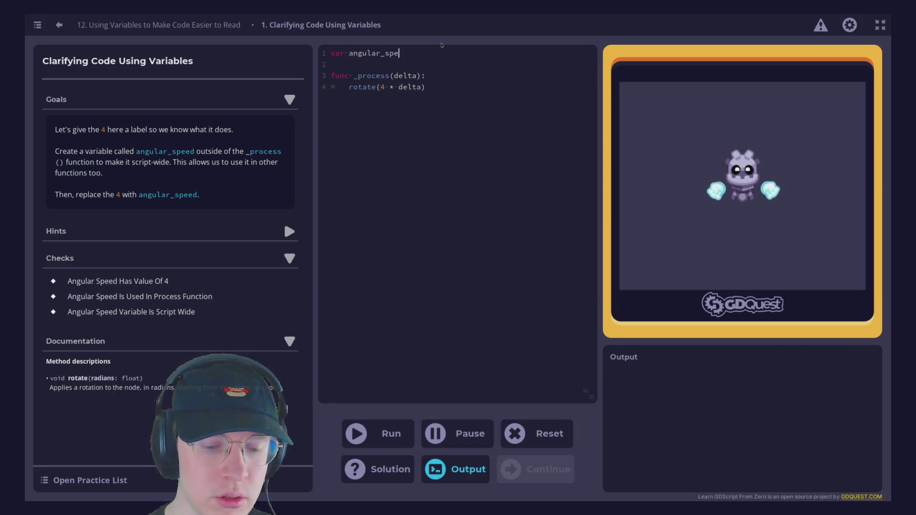
text(ed = )
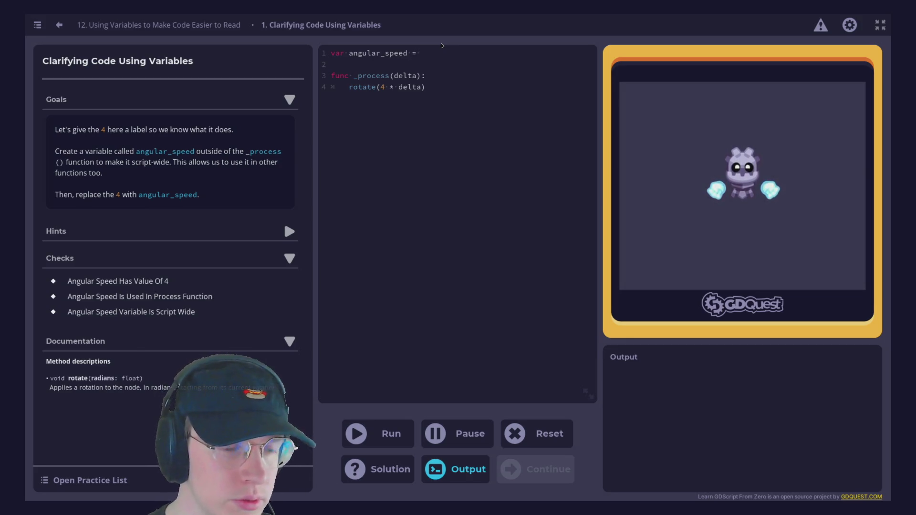
text(4)
- Replace the 4 in rotate with angular_speed, comment '#speed of angle', and run to pass
drag(408, 57, 351, 56)
key(ctrl+c)
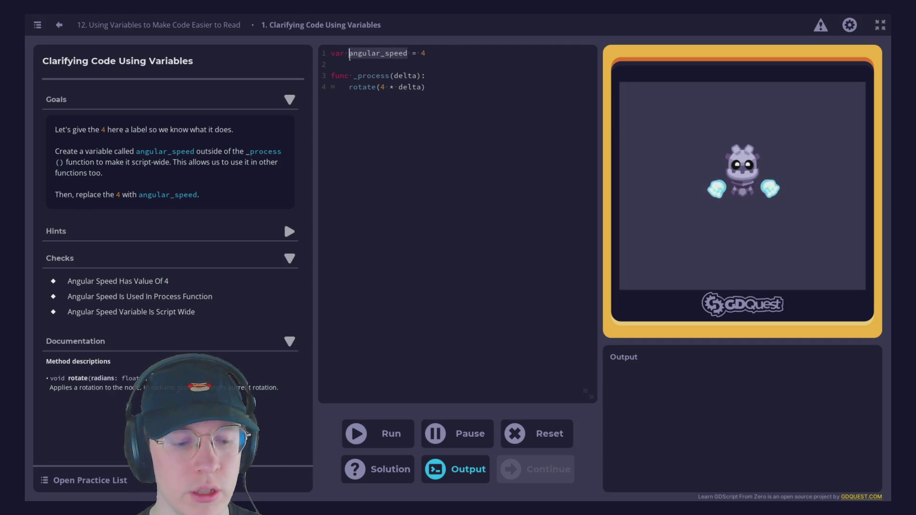
double_click(383, 87)
key(ctrl+v)
click(499, 85)
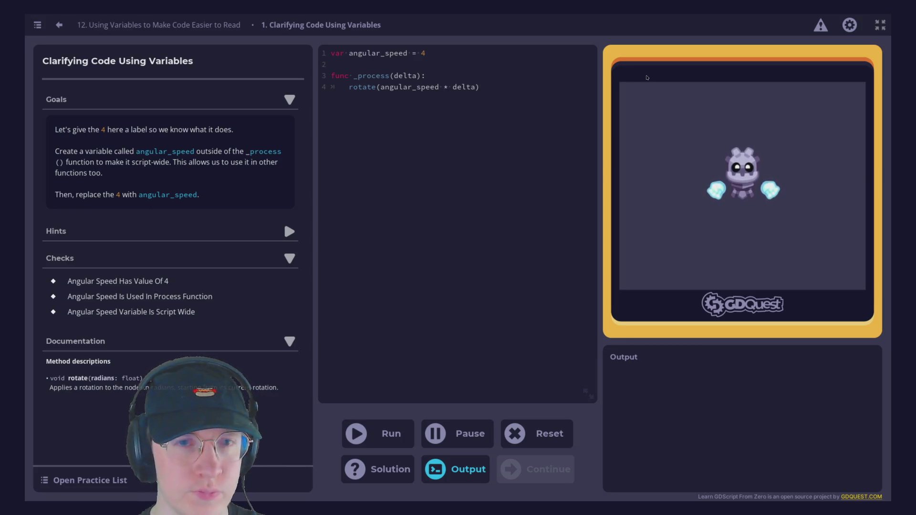
text(#speed of angle)
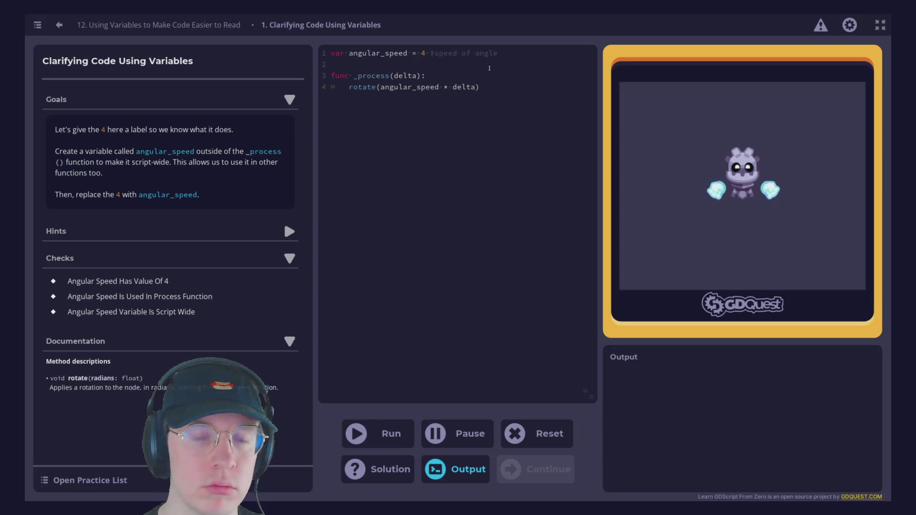
click(377, 433)
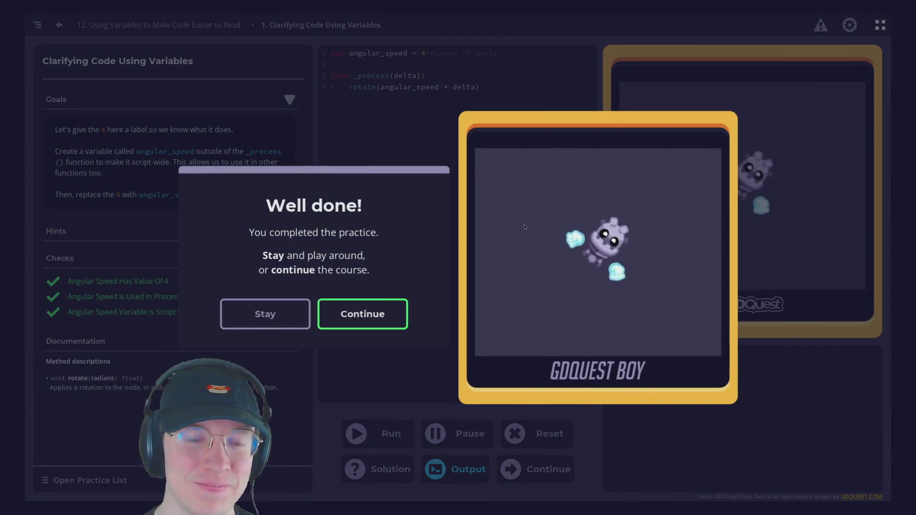
click(361, 310)
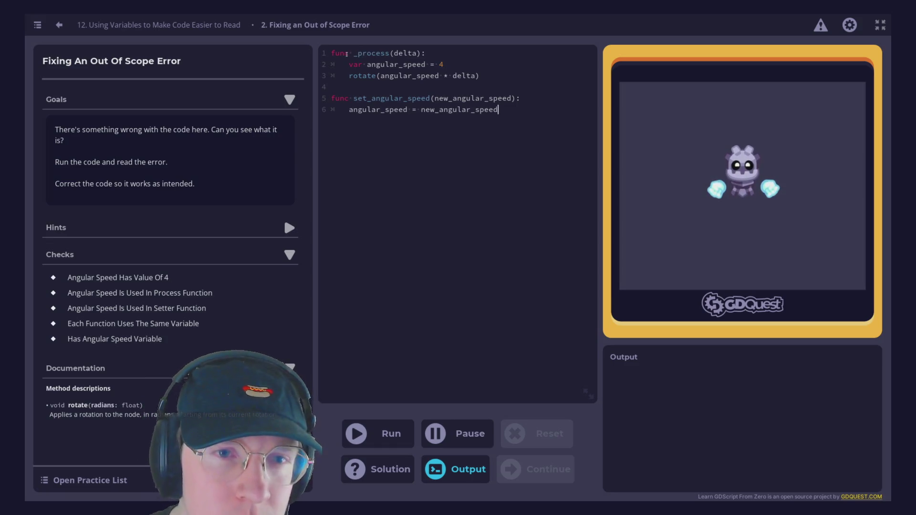
- Run the out-of-scope practice to get the undeclared angular_speed error at line 6
click(368, 56)
click(354, 64)
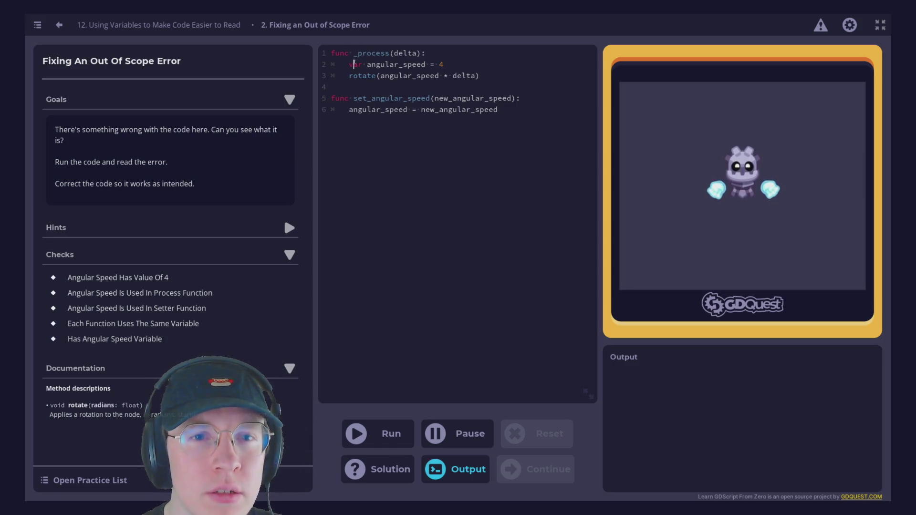
click(375, 64)
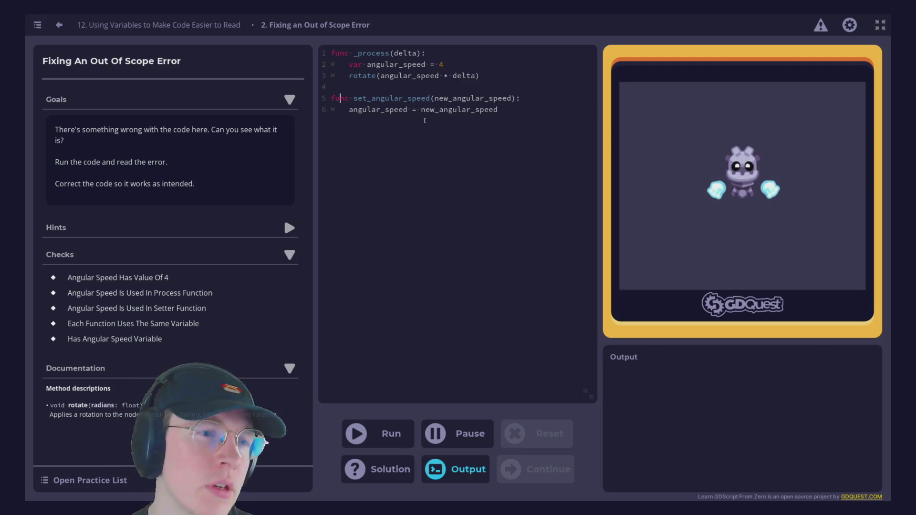
click(376, 434)
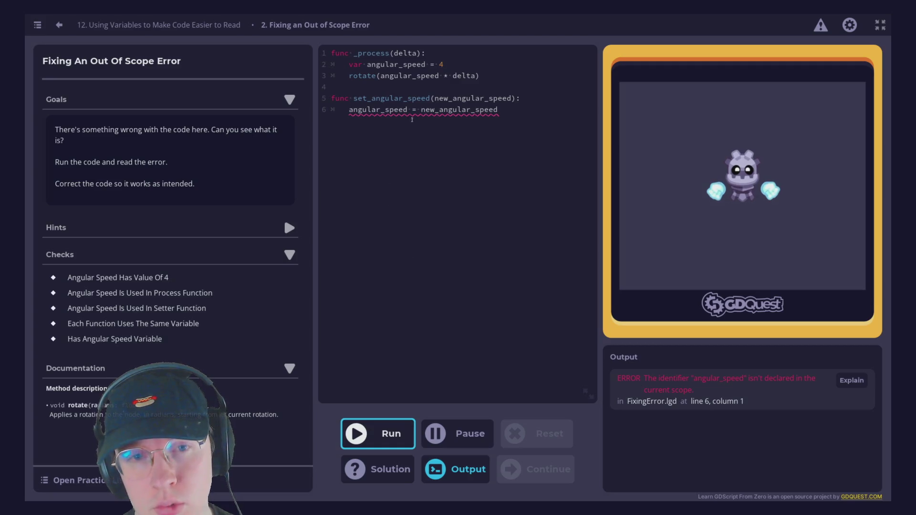
drag(435, 98, 513, 99)
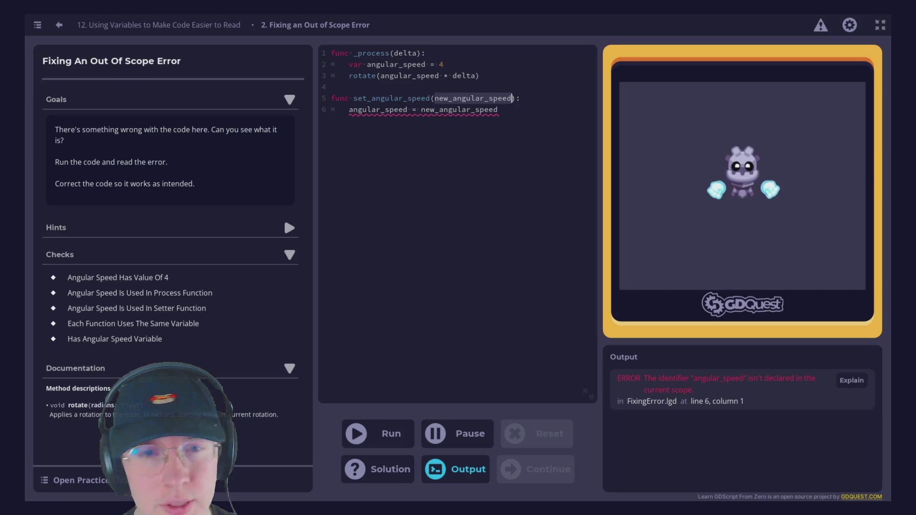
click(434, 98)
mouse_move(420, 110)
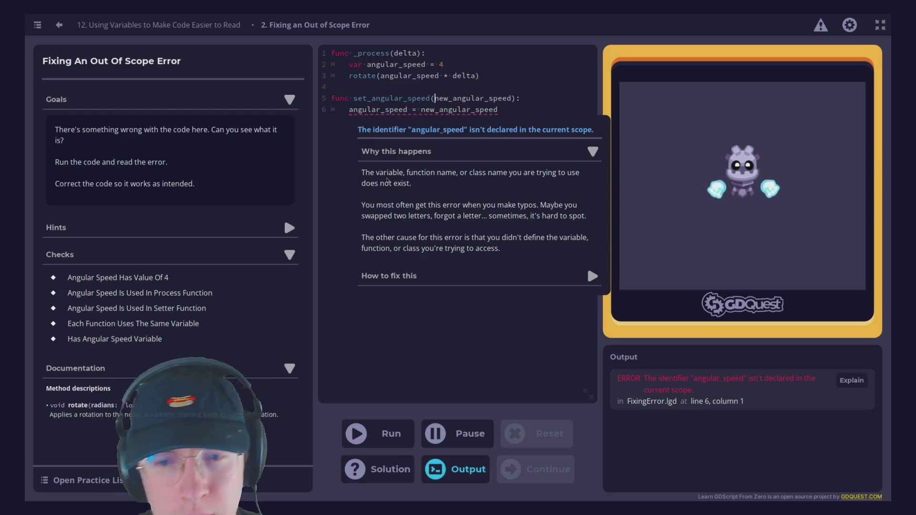
click(406, 276)
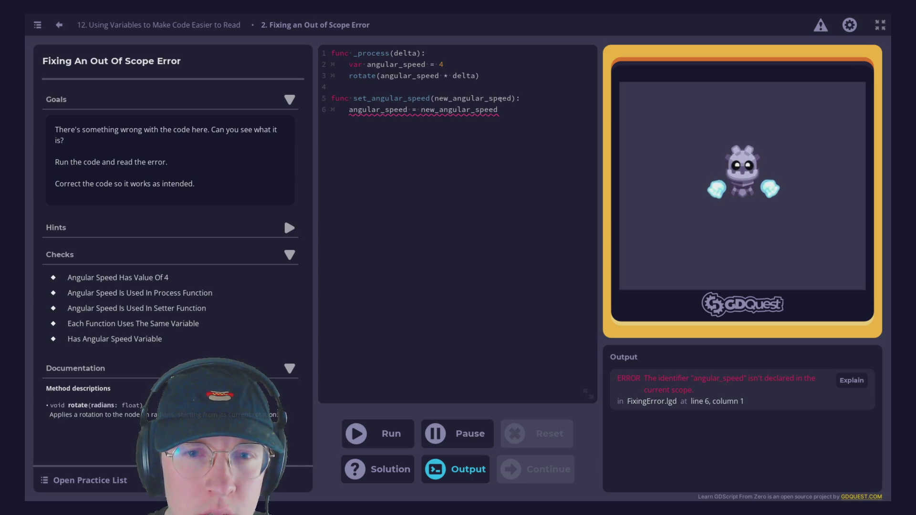
mouse_move(419, 110)
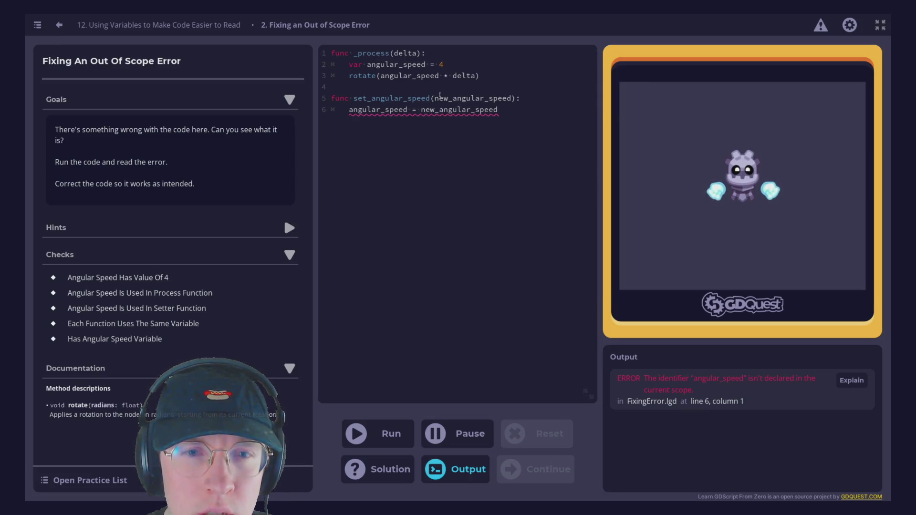
click(434, 99)
key(ctrl+End)
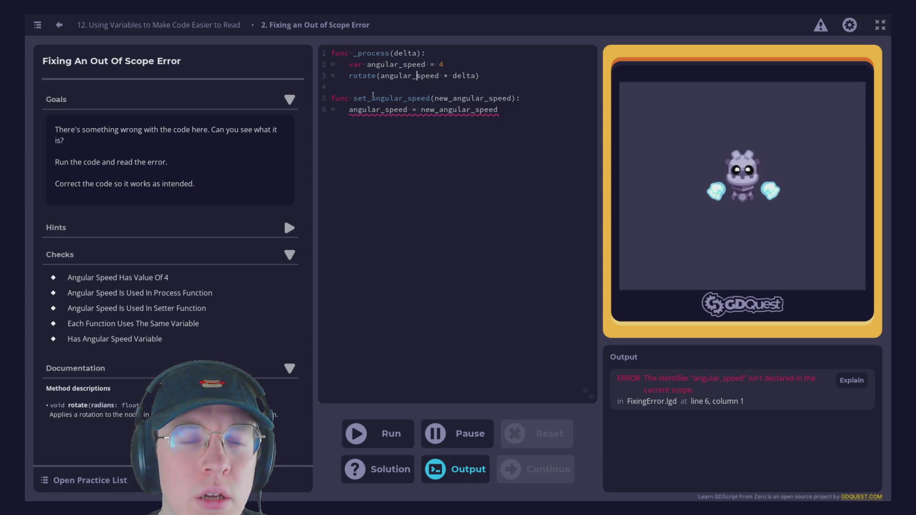
mouse_move(382, 110)
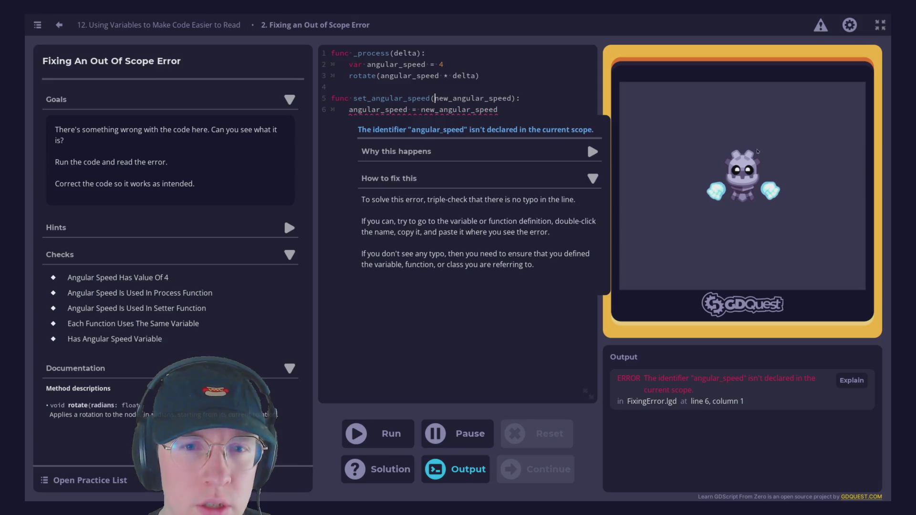
mouse_move(585, 153)
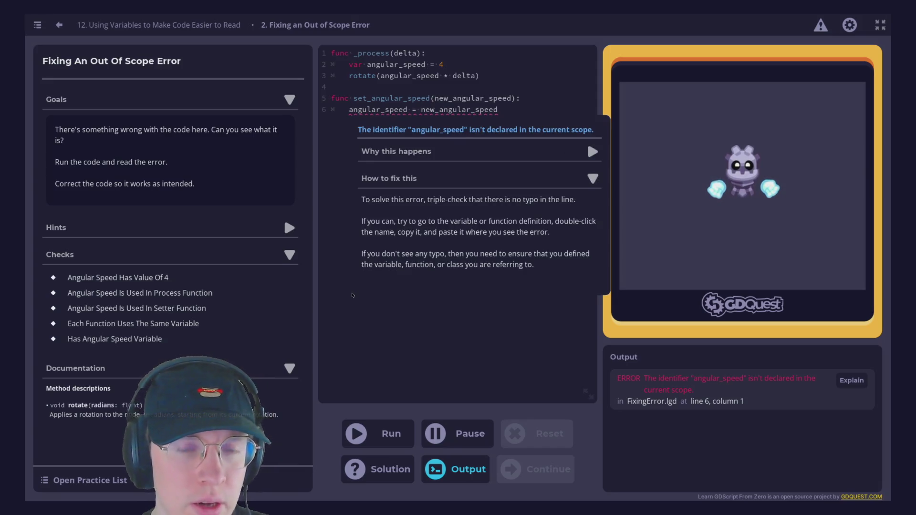
click(472, 340)
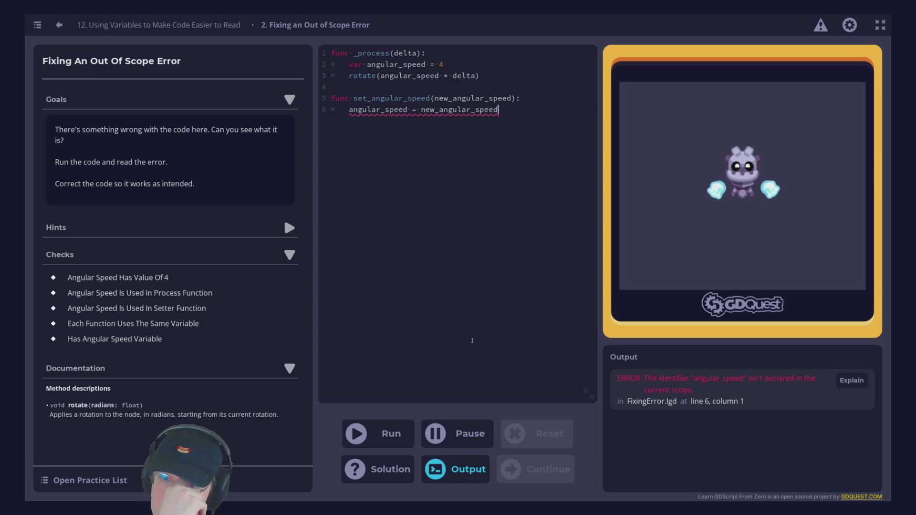
- Move 'var angular_speed = 4' from _process to script level on line 7 and run so all checks pass
drag(447, 65, 336, 67)
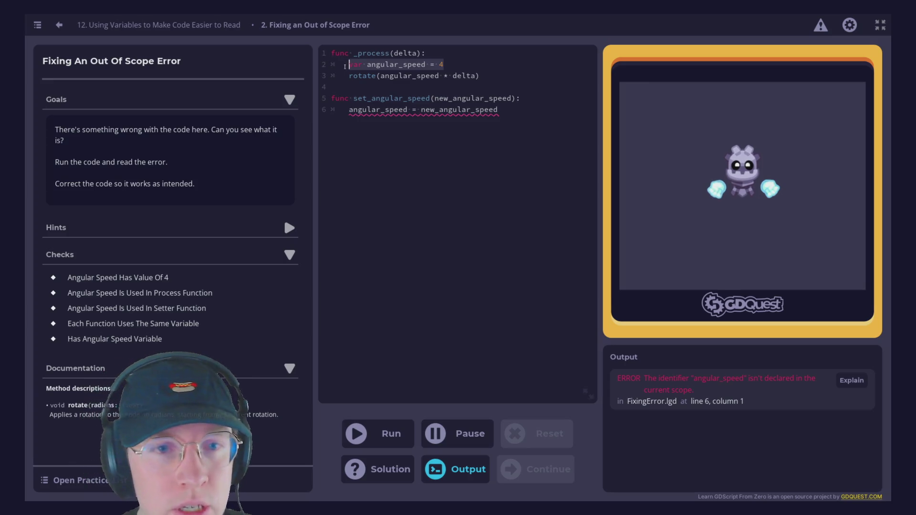
key(ctrl+x)
key(BackSpace)
key(BackSpace)
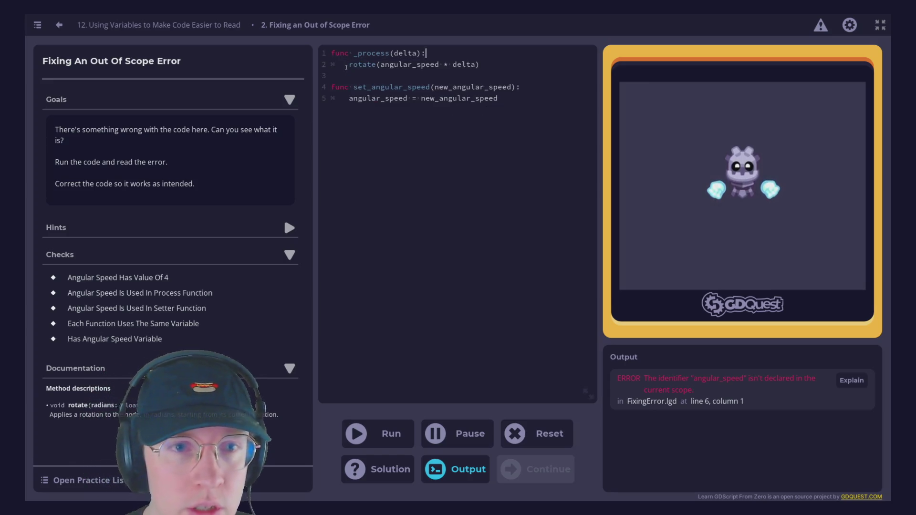
click(427, 169)
key(Return)
key(Return)
key(BackSpace)
key(ctrl+v)
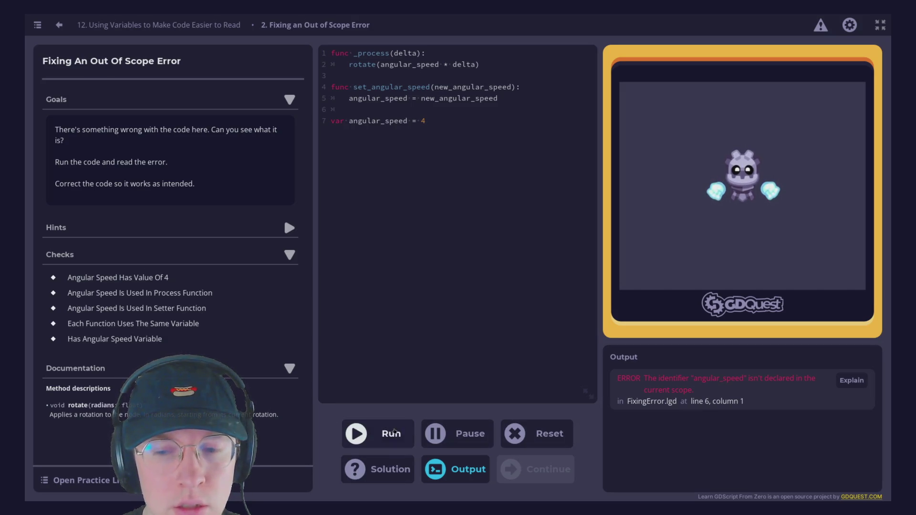
click(387, 433)
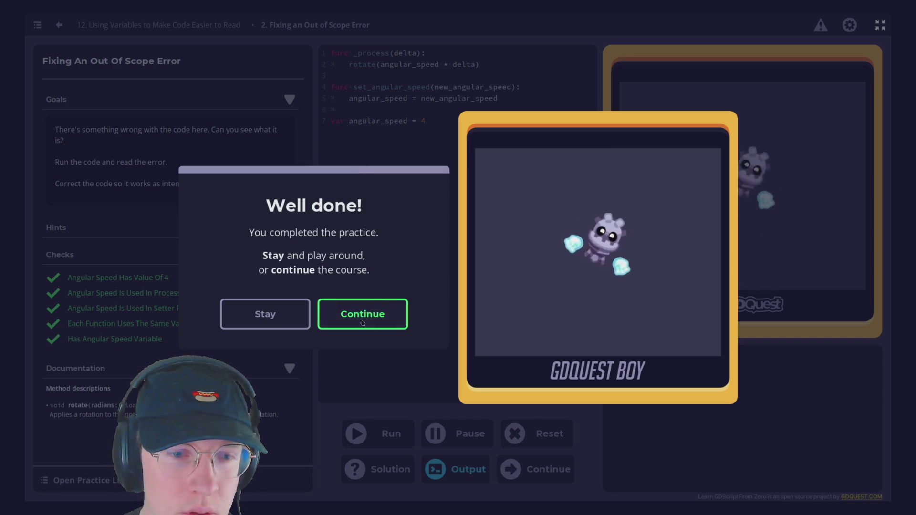
click(393, 315)
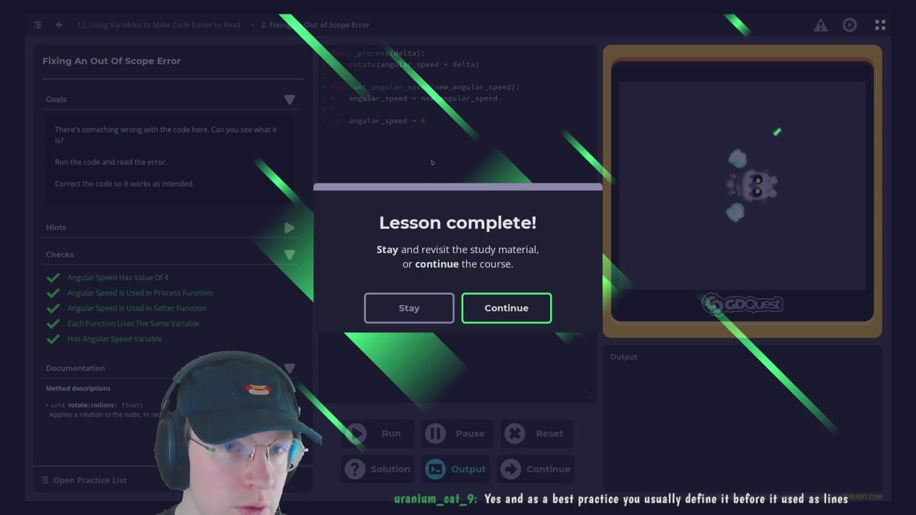
- Confirm the Lesson complete dialog to continue to lesson 13, Conditions
key(Return)
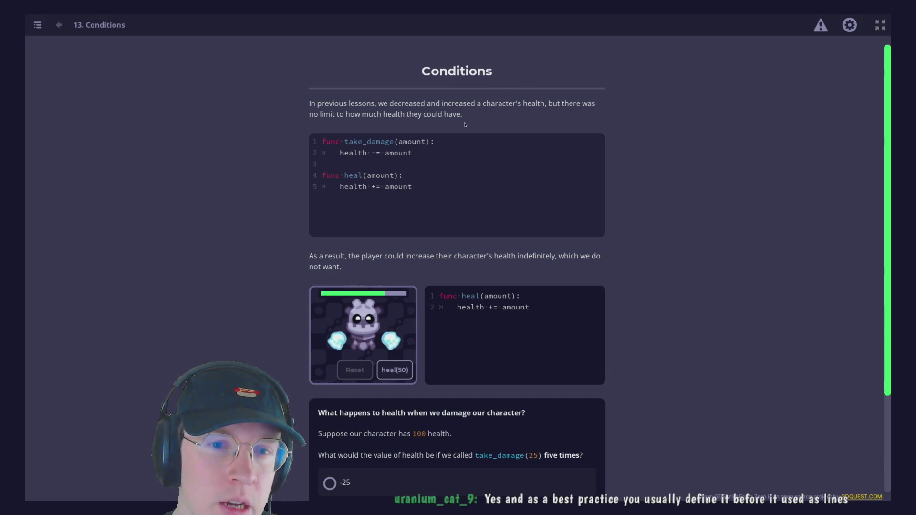
- Submit -25 as the resulting health in the take_damage quiz
scroll(332, 248, down, 1)
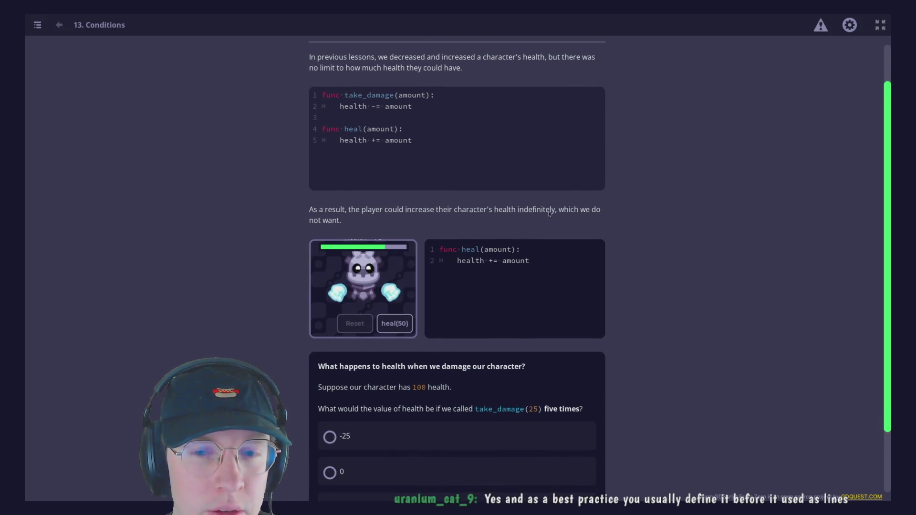
scroll(639, 224, down, 1)
scroll(643, 224, down, 2)
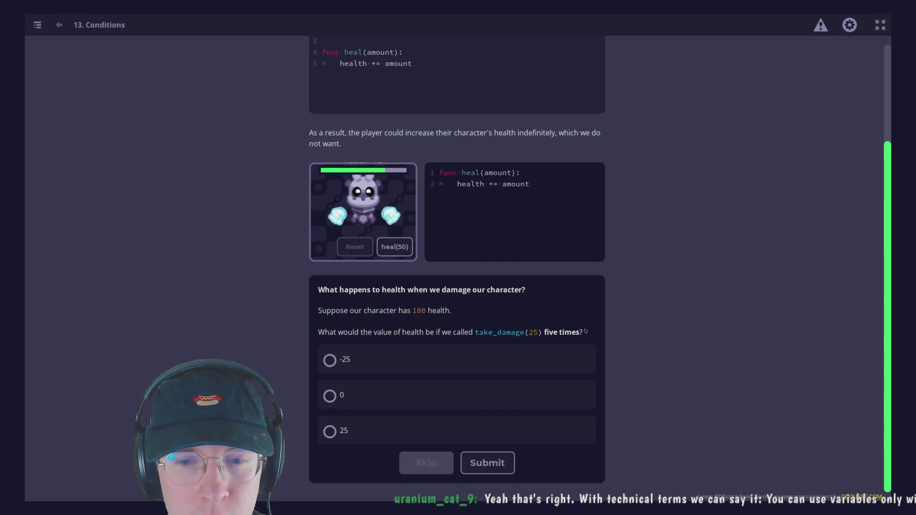
click(406, 395)
click(382, 359)
click(487, 463)
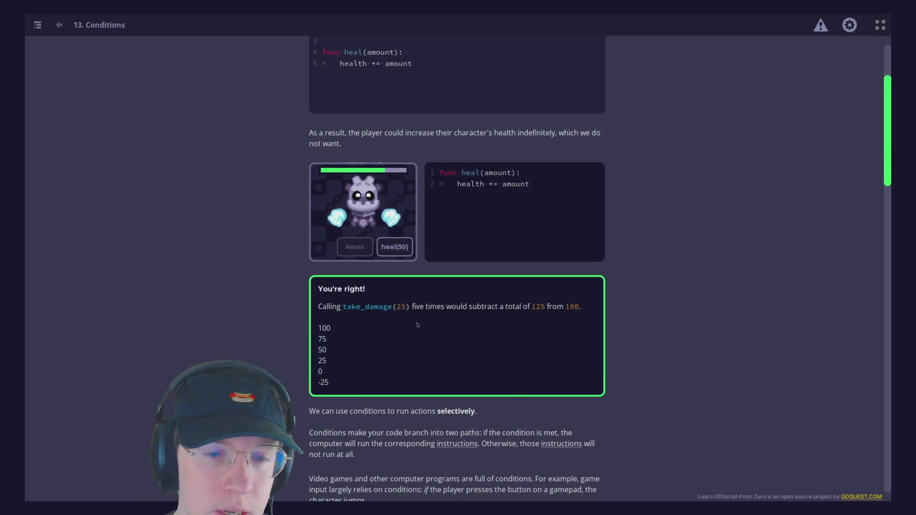
- Read through the if-statement and heal() health > 100 example down to the Comparisons operators list
scroll(555, 331, down, 3)
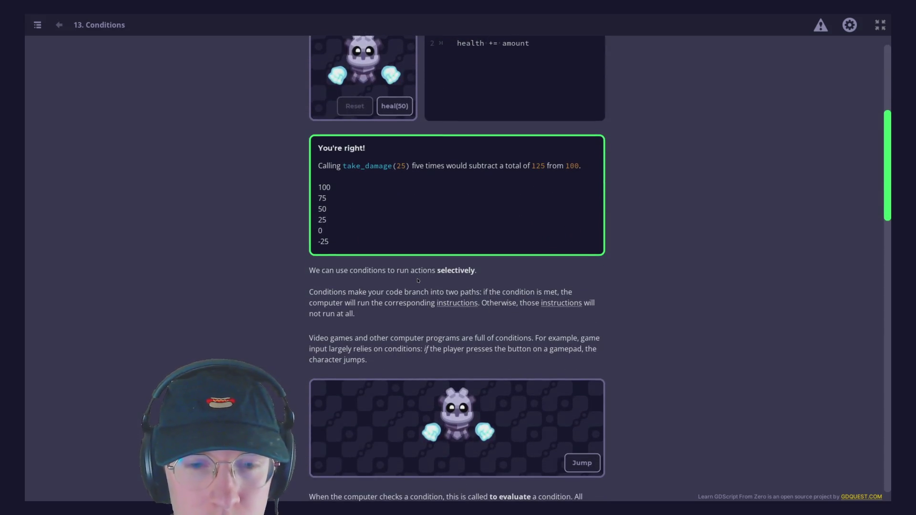
scroll(396, 354, down, 3)
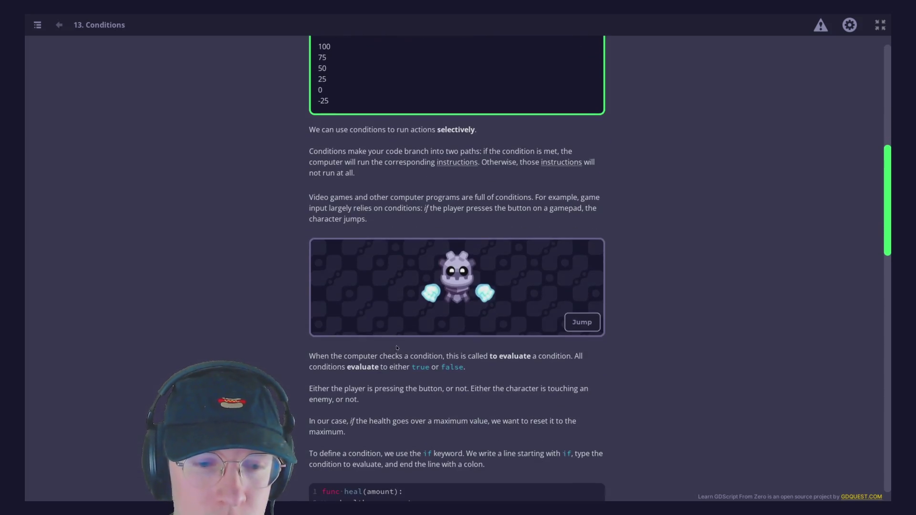
scroll(408, 339, down, 3)
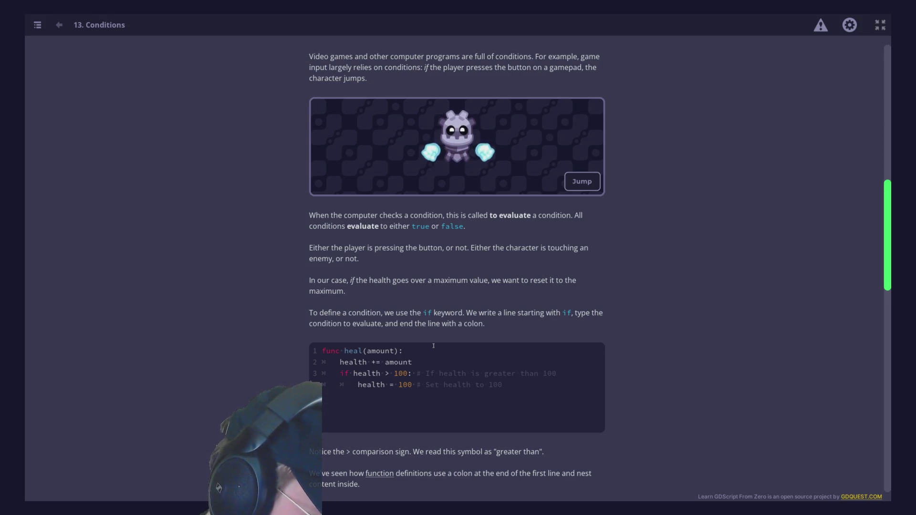
scroll(433, 345, down, 1)
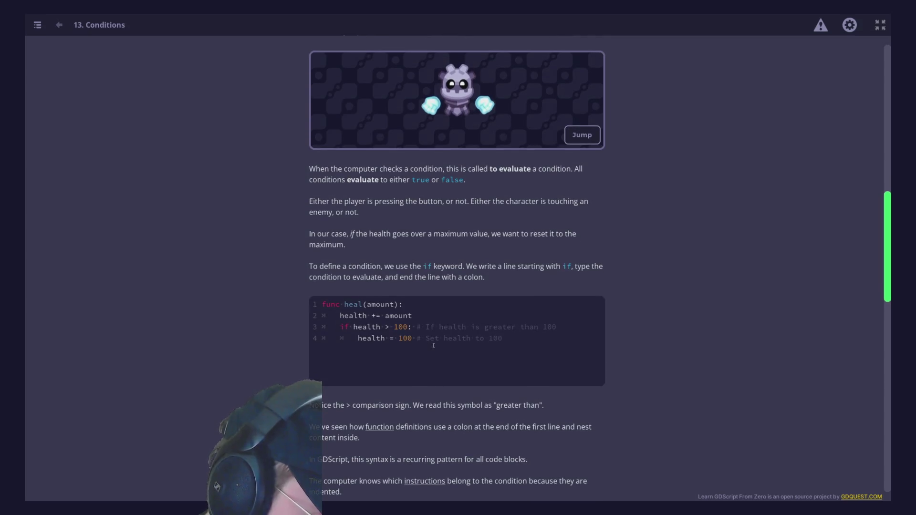
scroll(442, 344, down, 3)
scroll(442, 344, down, 5)
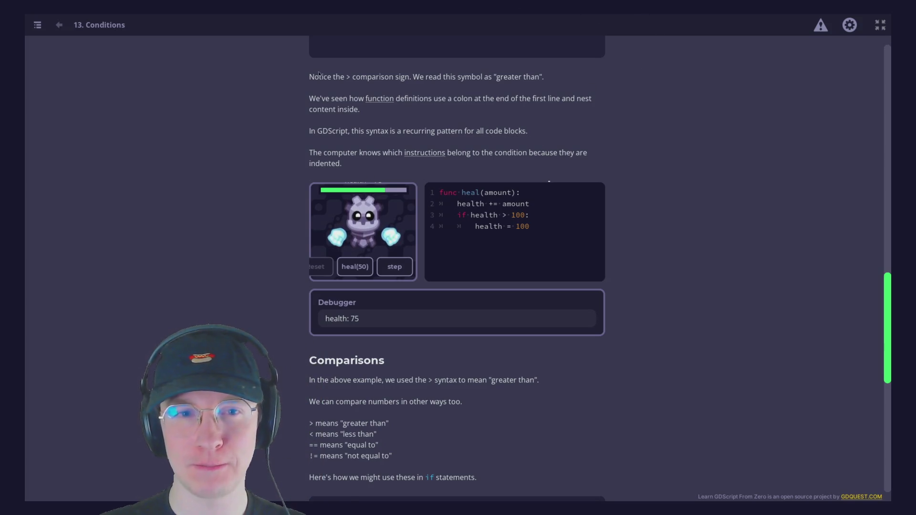
scroll(318, 76, down, 1)
scroll(318, 78, up, 1)
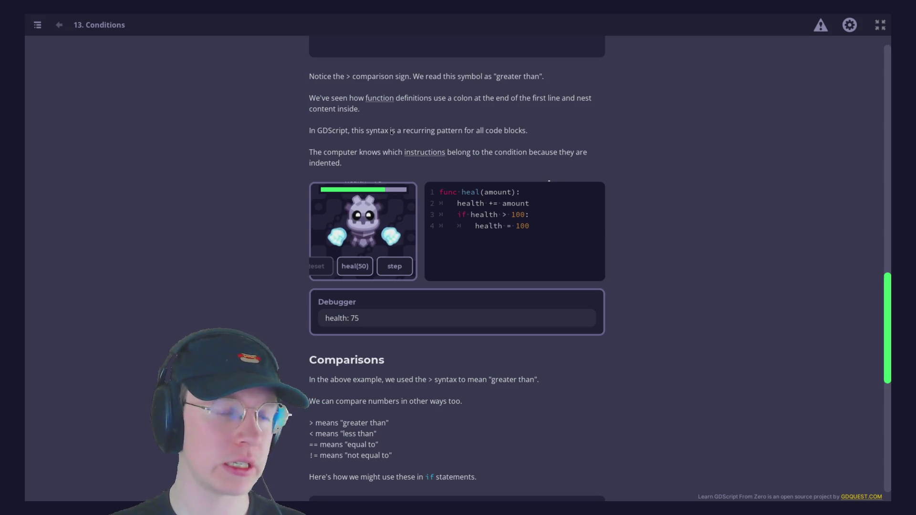
scroll(323, 170, up, 2)
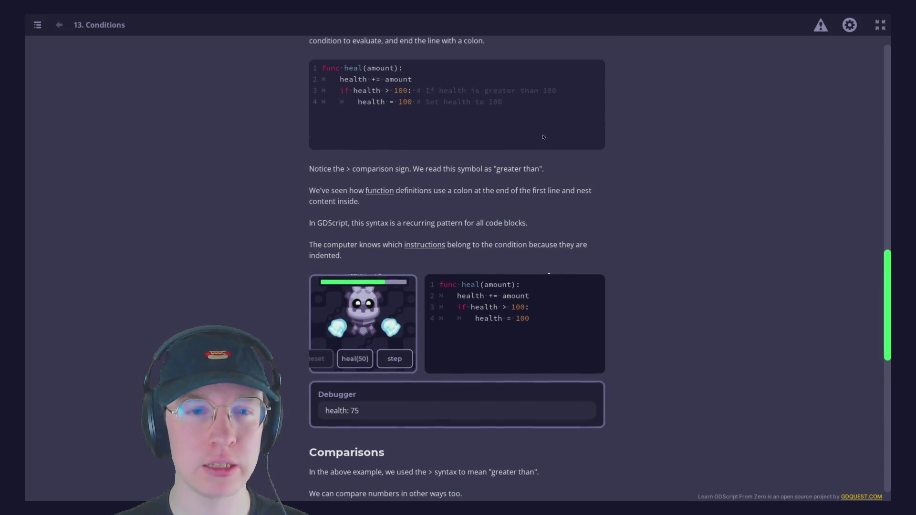
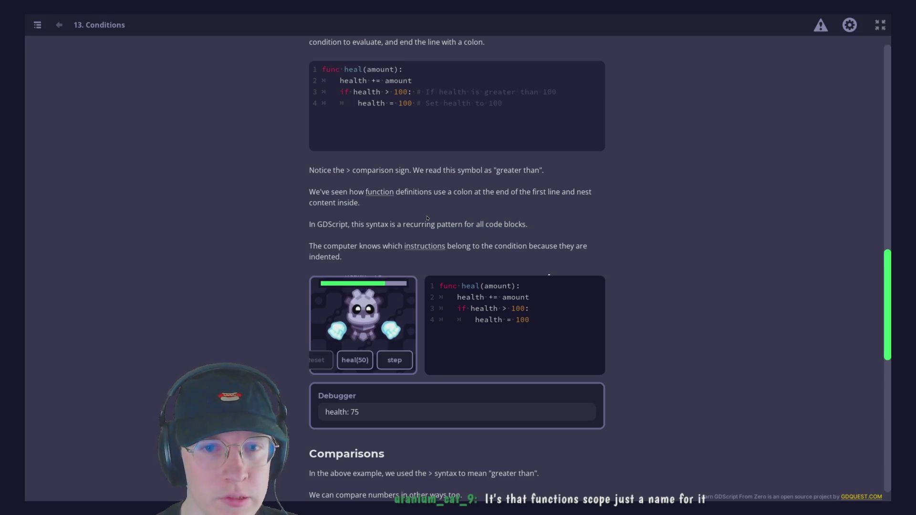
- Tick 2 < 3, 3 > 1 and 1 != 3 as the true comparisons and submit the quiz
scroll(427, 218, down, 3)
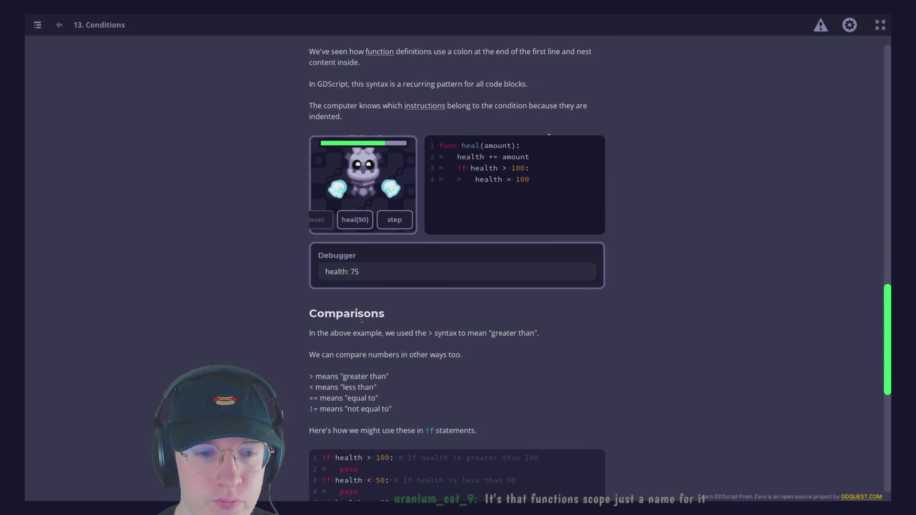
scroll(561, 313, down, 2)
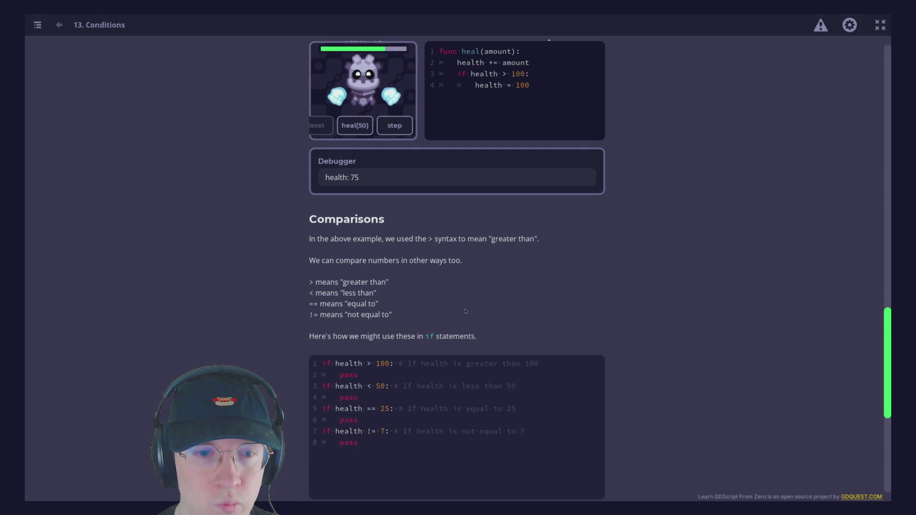
scroll(456, 315, down, 2)
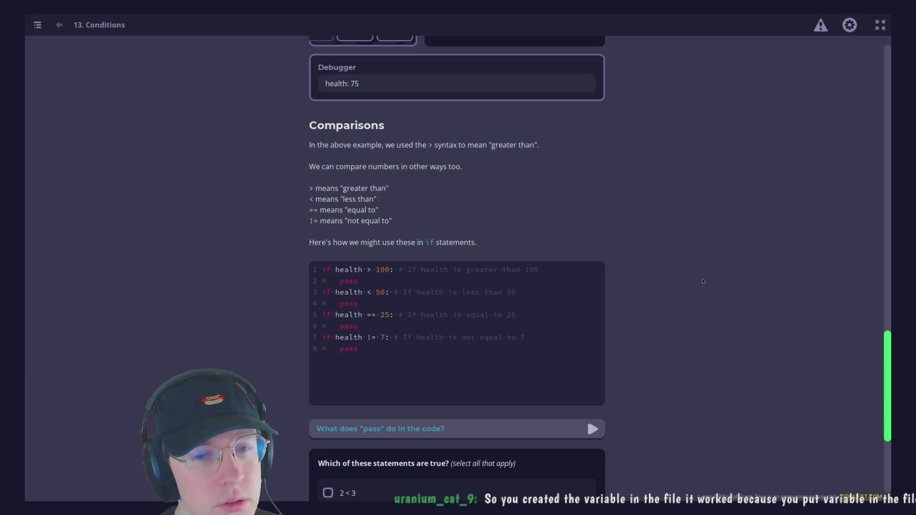
scroll(703, 281, down, 4)
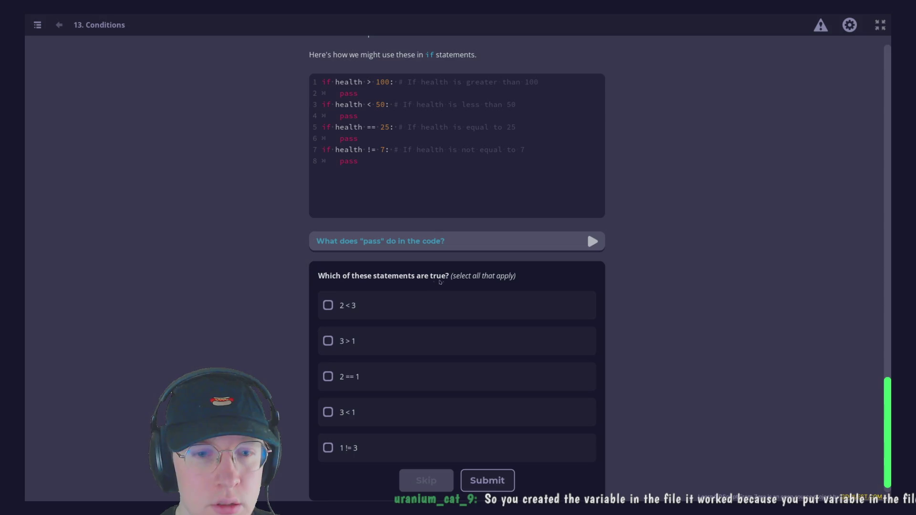
click(343, 310)
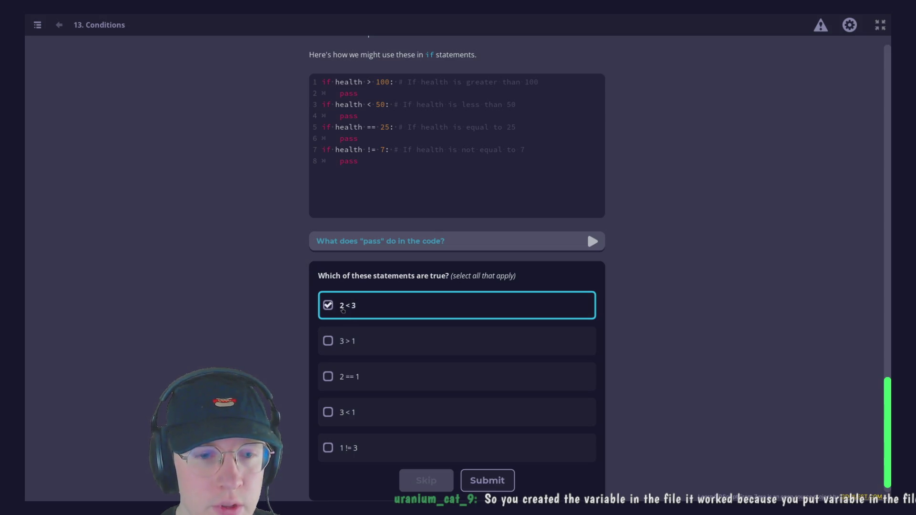
scroll(582, 371, down, 1)
click(463, 327)
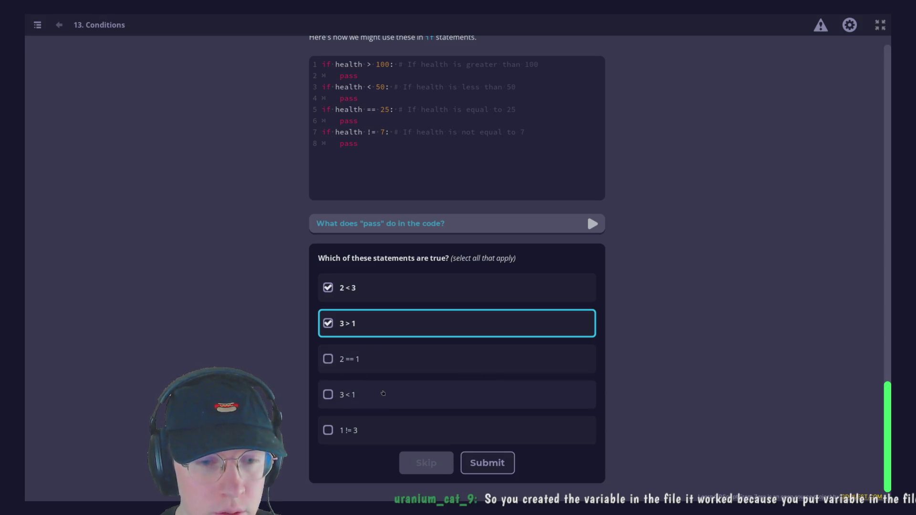
click(343, 431)
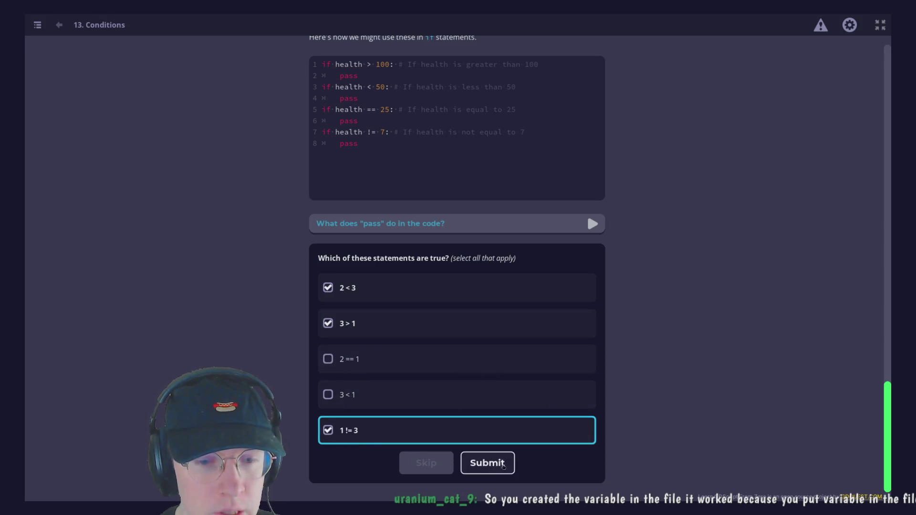
click(487, 462)
scroll(685, 269, down, 5)
scroll(684, 270, down, 1)
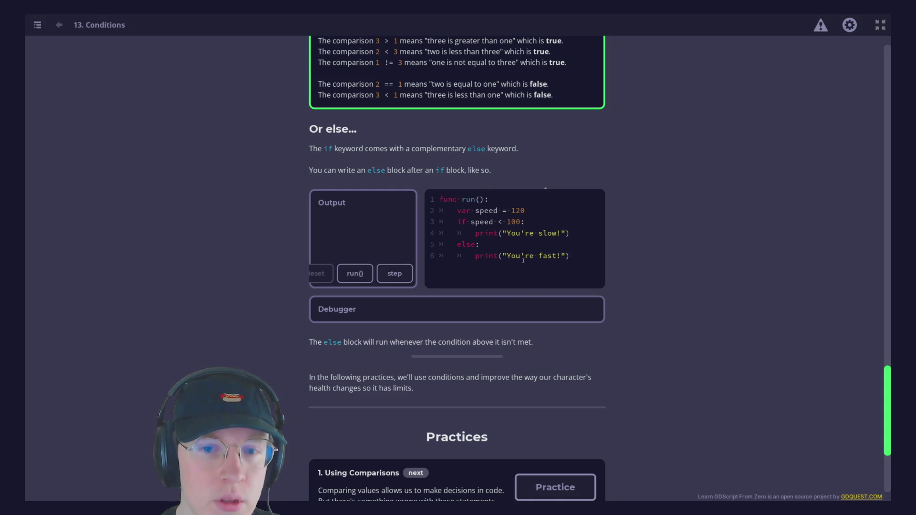
- Run the if/else speed example and step through it line by line until "You're fast!" prints
click(355, 273)
click(406, 279)
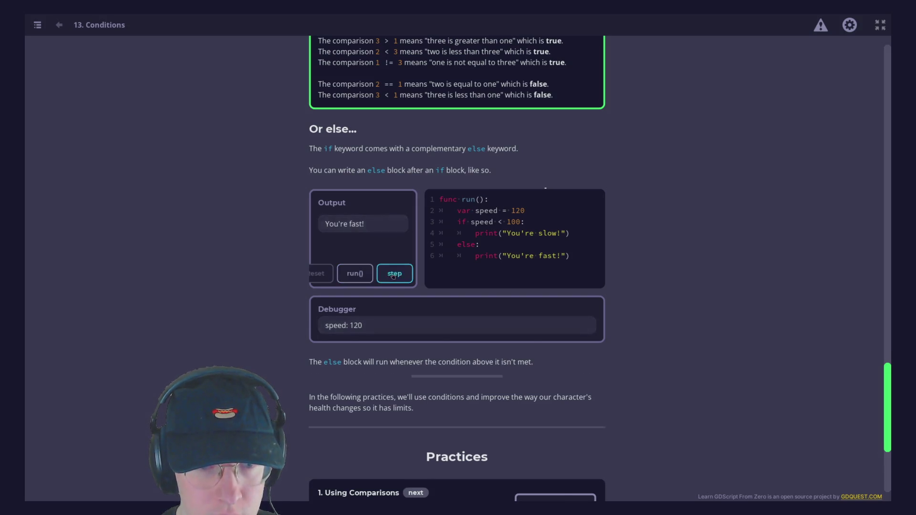
click(406, 280)
click(407, 280)
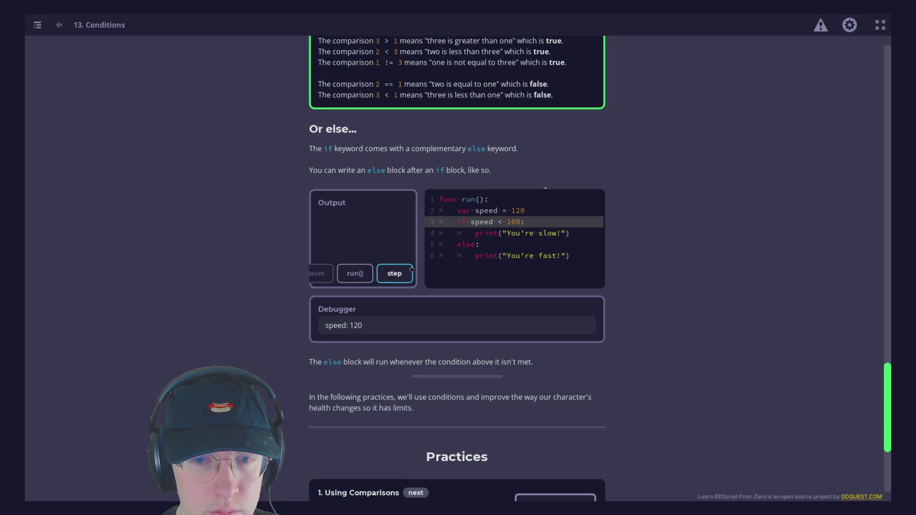
click(389, 274)
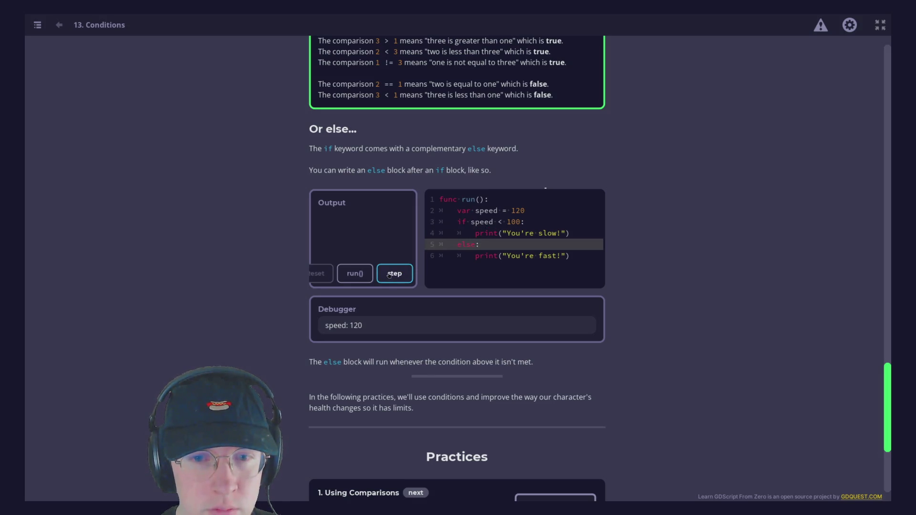
click(389, 276)
click(391, 276)
click(391, 275)
click(391, 276)
click(391, 276)
click(391, 275)
click(391, 276)
click(392, 276)
click(391, 276)
- Scroll down to the Conditions lesson's list of three practices
scroll(511, 266, down, 3)
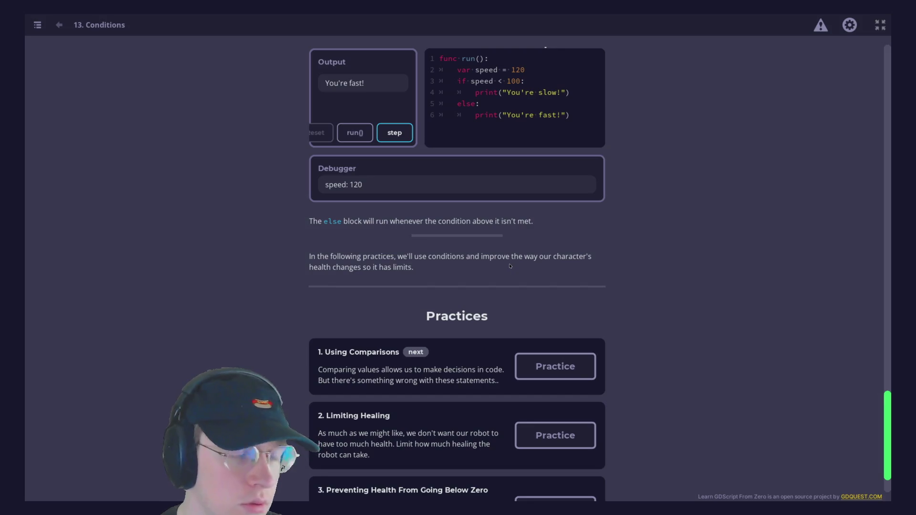
scroll(548, 258, down, 2)
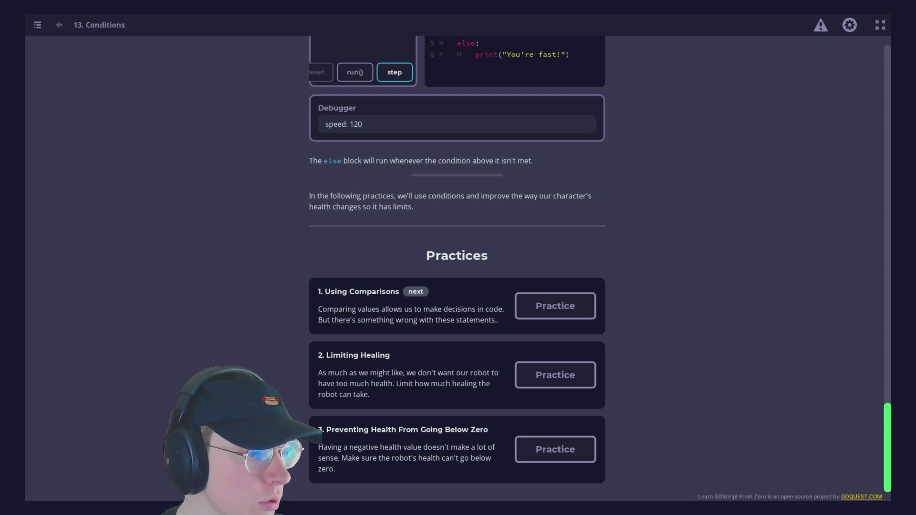
click(304, 181)
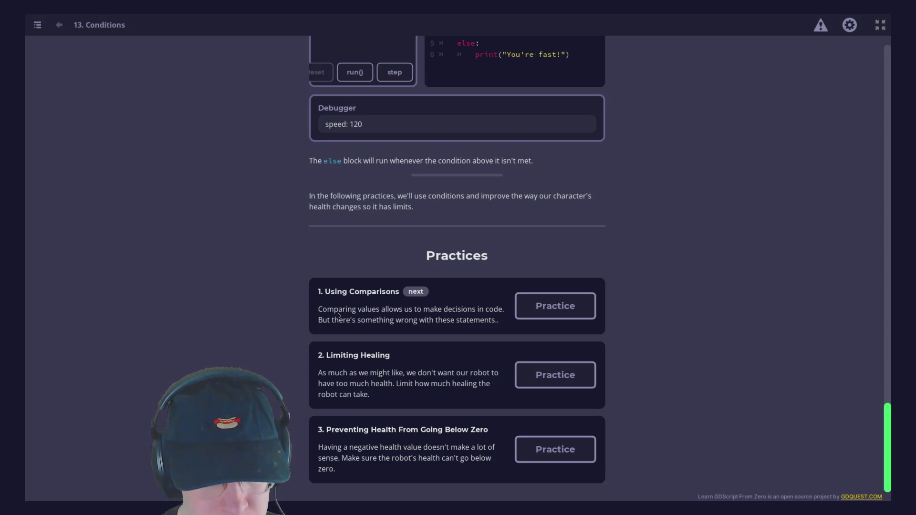
- Open the Using Comparisons practice and change the signs on lines 4 and 7 to > and <
click(529, 306)
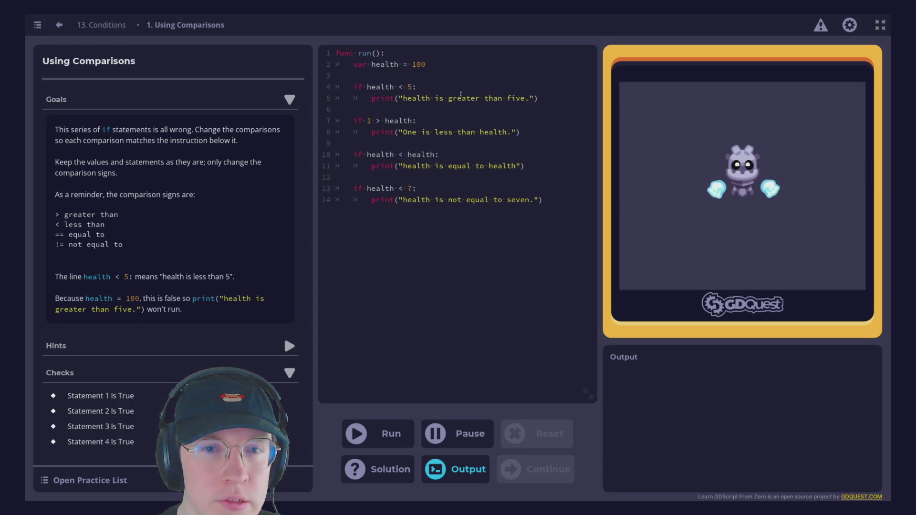
click(404, 87)
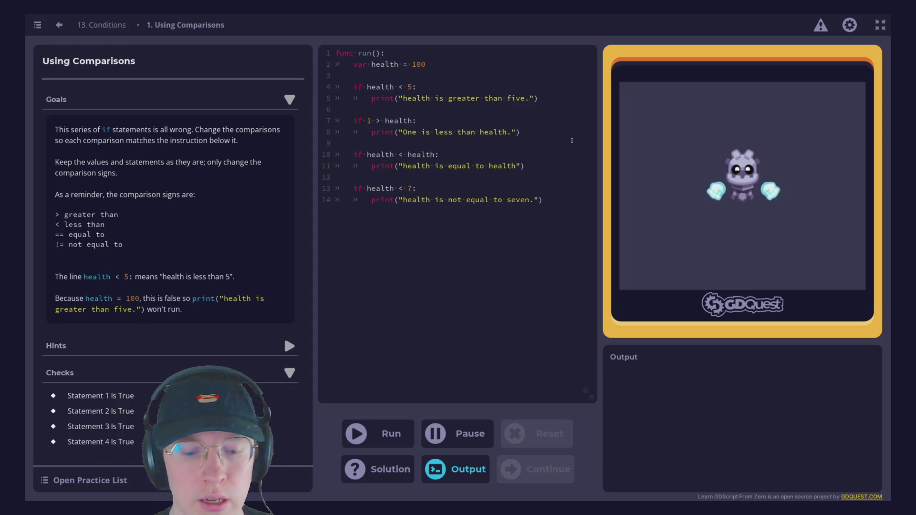
key(BackSpace)
text(>)
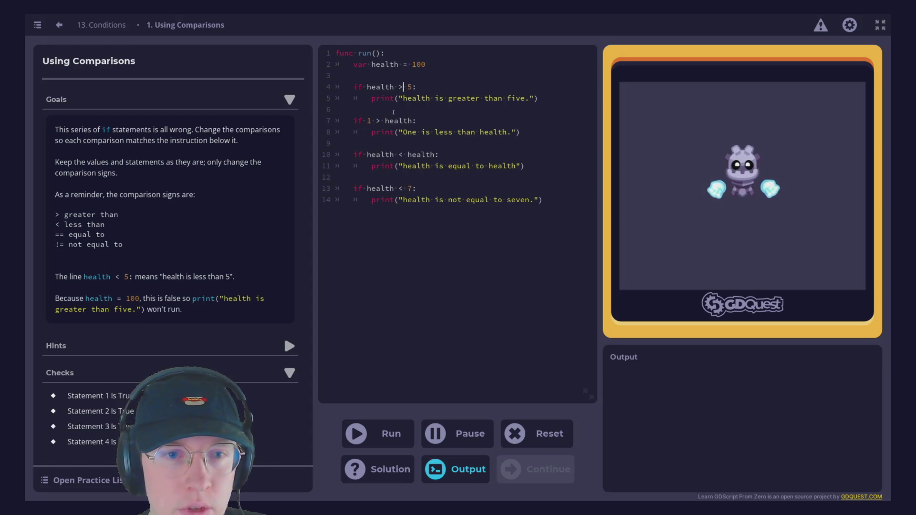
click(380, 121)
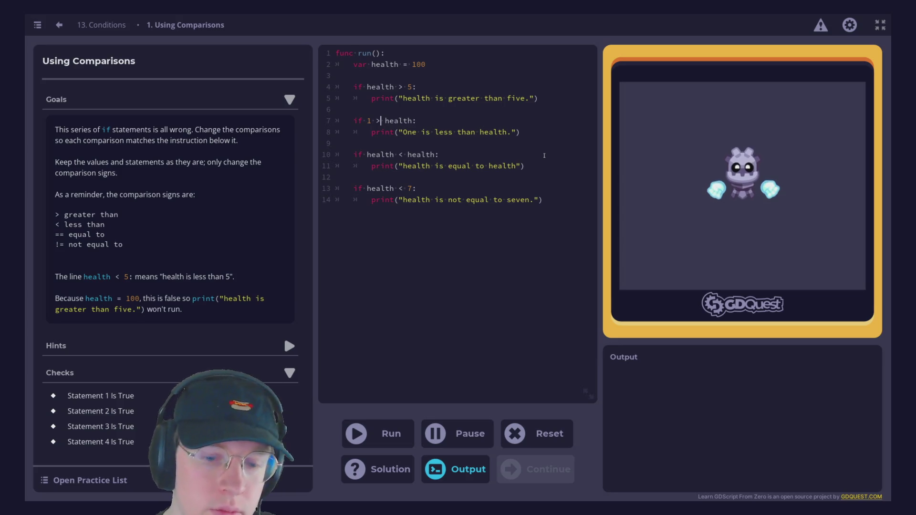
key(BackSpace)
text(<)
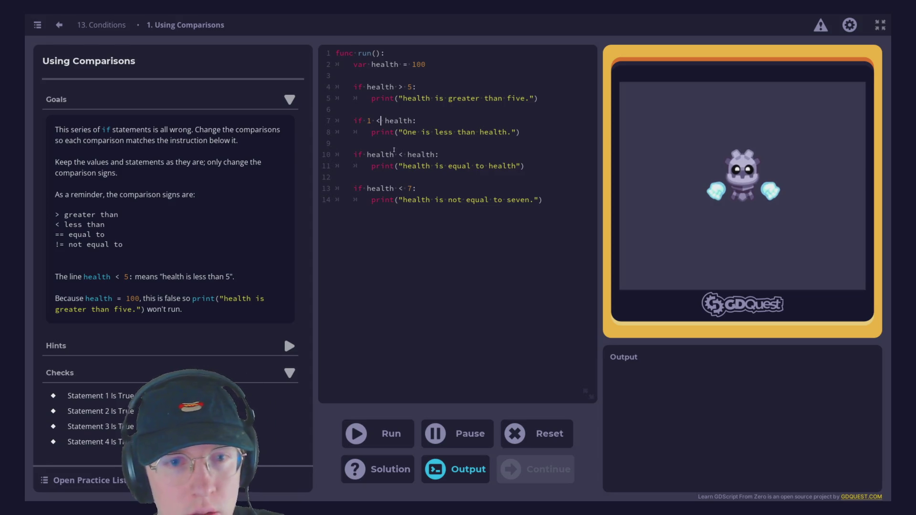
- Change the signs on lines 10 and 13 to == and !=, then run to pass all checks
click(403, 154)
key(BackSpace)
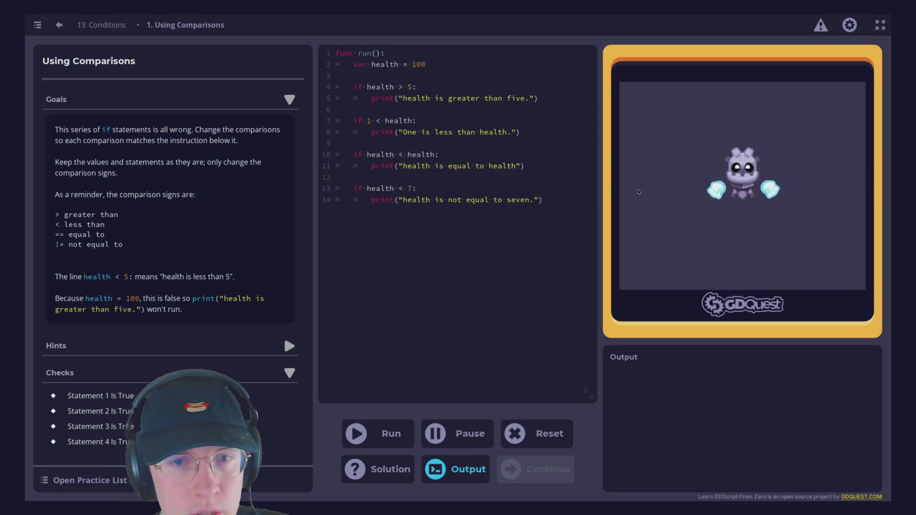
text(==)
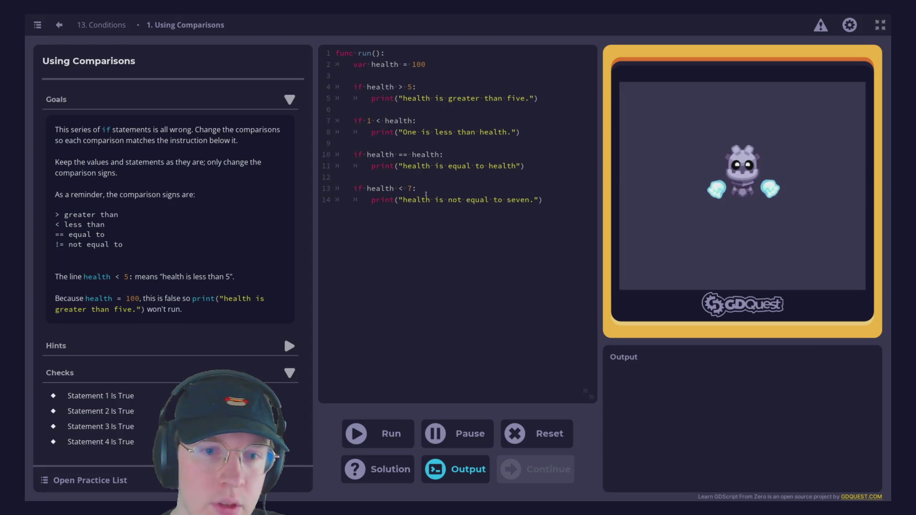
click(403, 188)
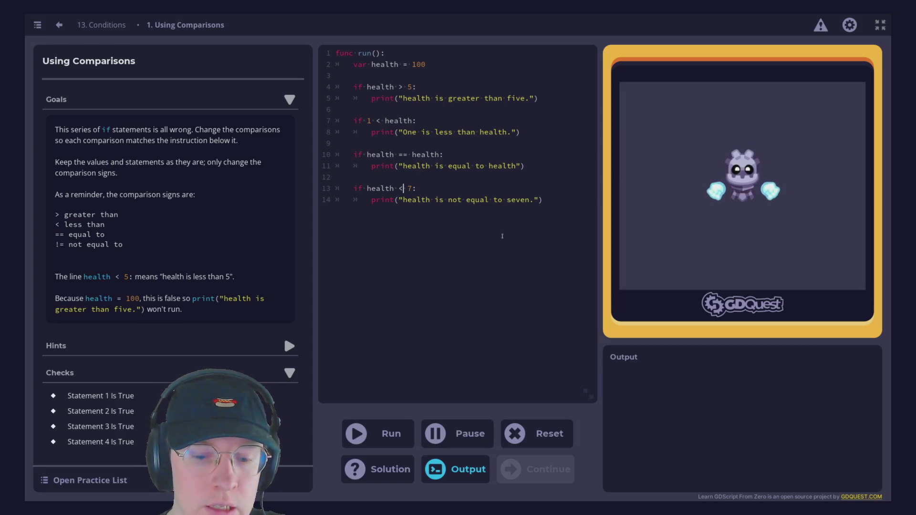
key(BackSpace)
text(!=)
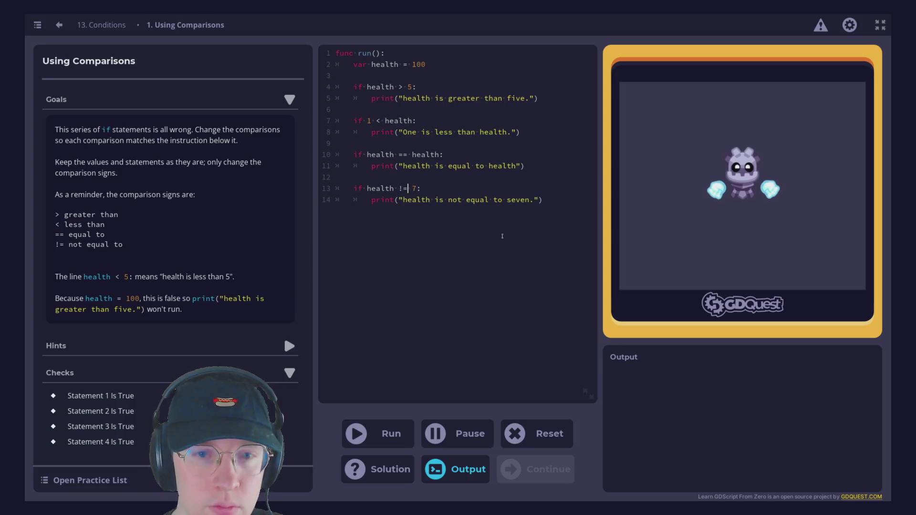
click(400, 435)
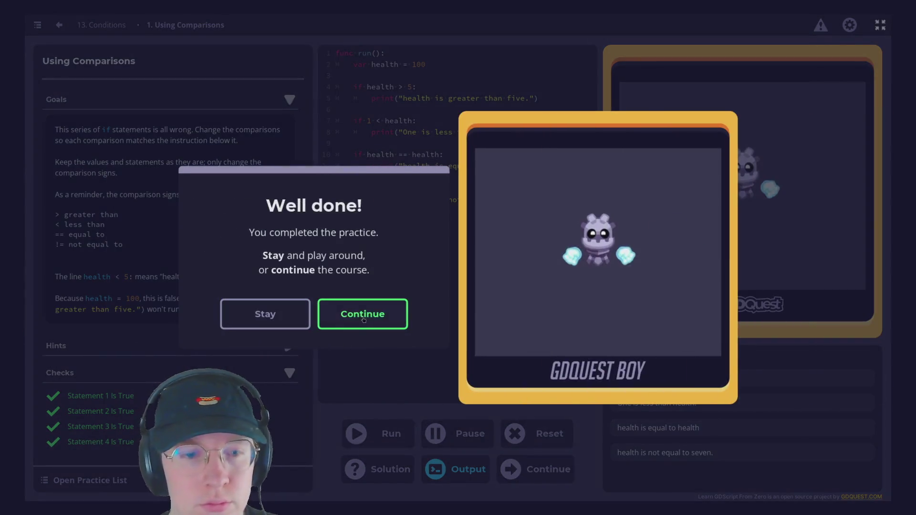
- Continue to the Limiting Healing practice and briefly expand and collapse its Hints and Checks
click(363, 314)
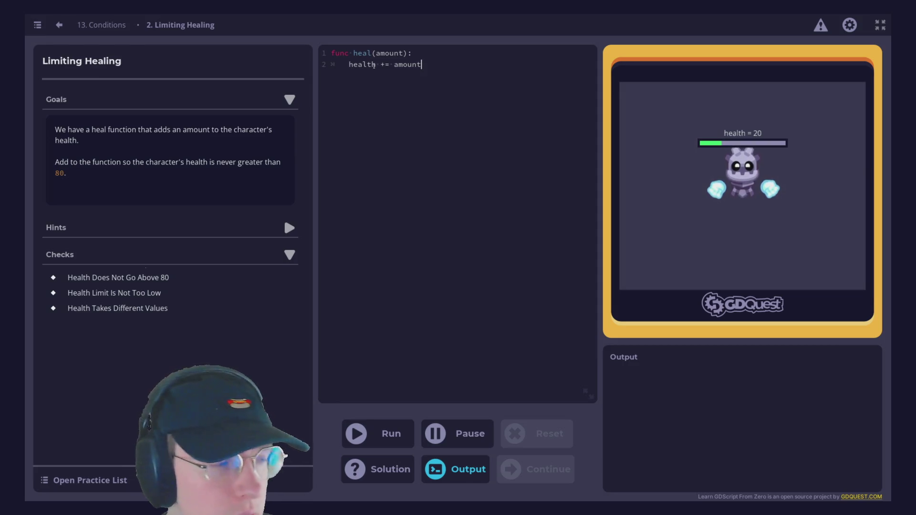
click(374, 75)
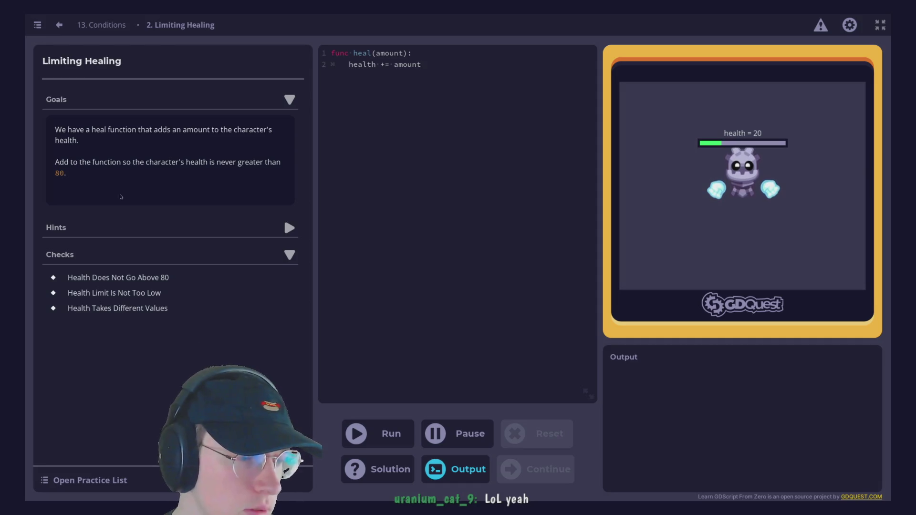
click(290, 228)
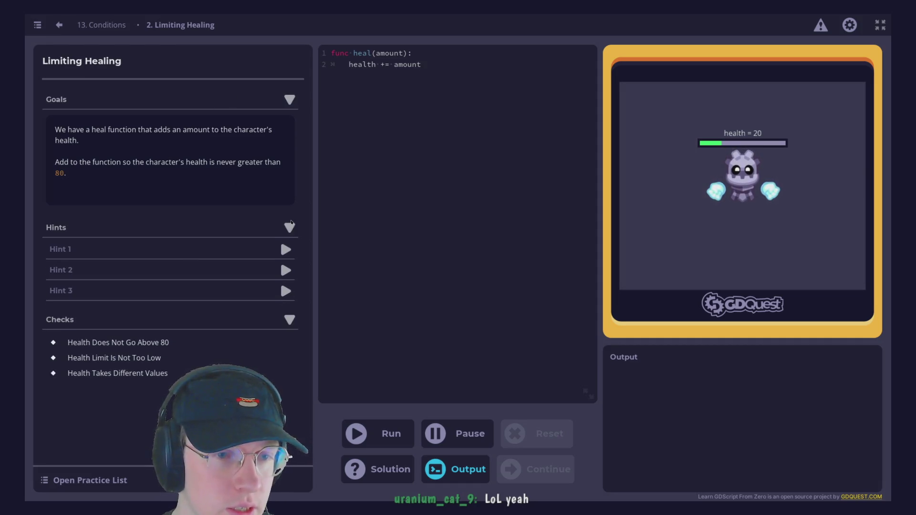
click(289, 228)
click(290, 255)
click(289, 255)
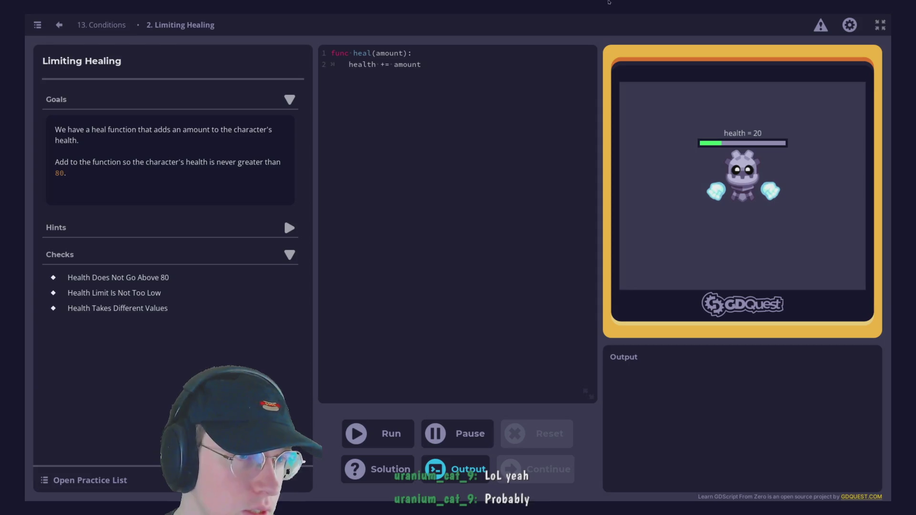
- Toggle browser fullscreen off and back on, then open the GDQuest website from the preview's logo
click(880, 24)
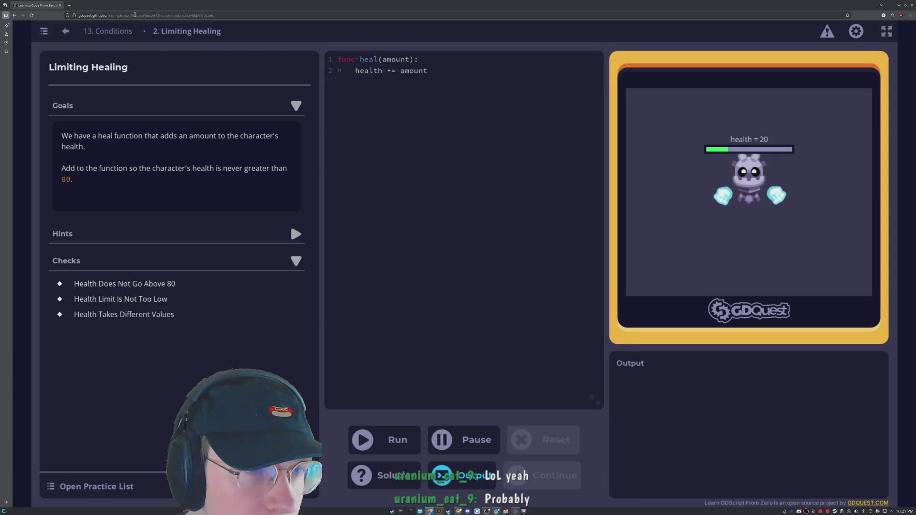
click(886, 31)
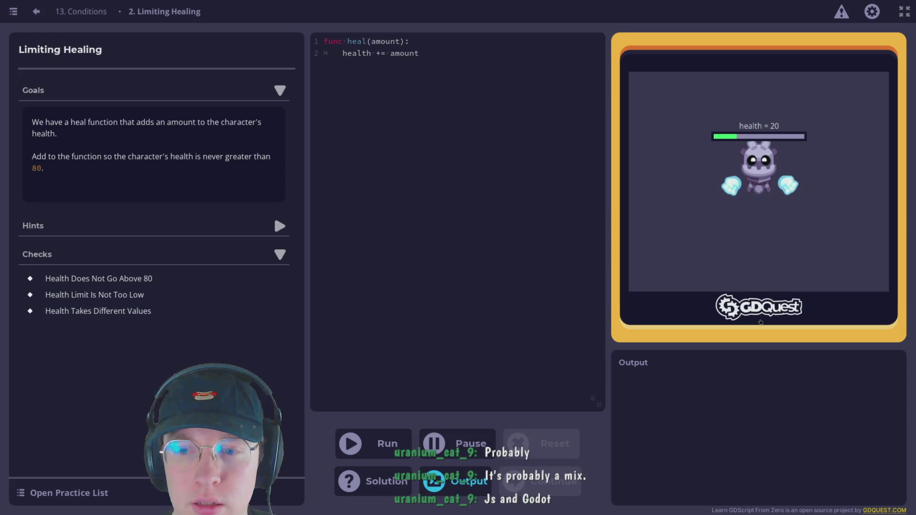
click(755, 307)
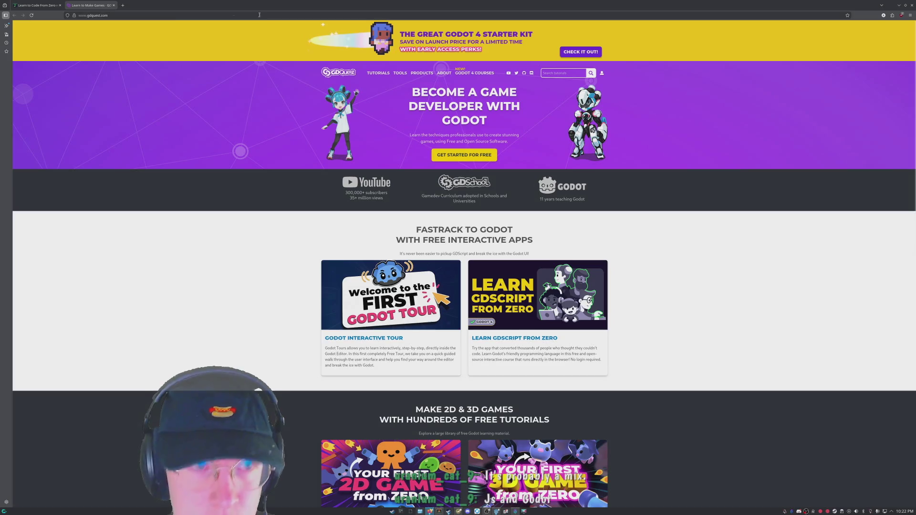
- Close the GDQuest tab and return to the heal function's health += amount line
key(ctrl+w)
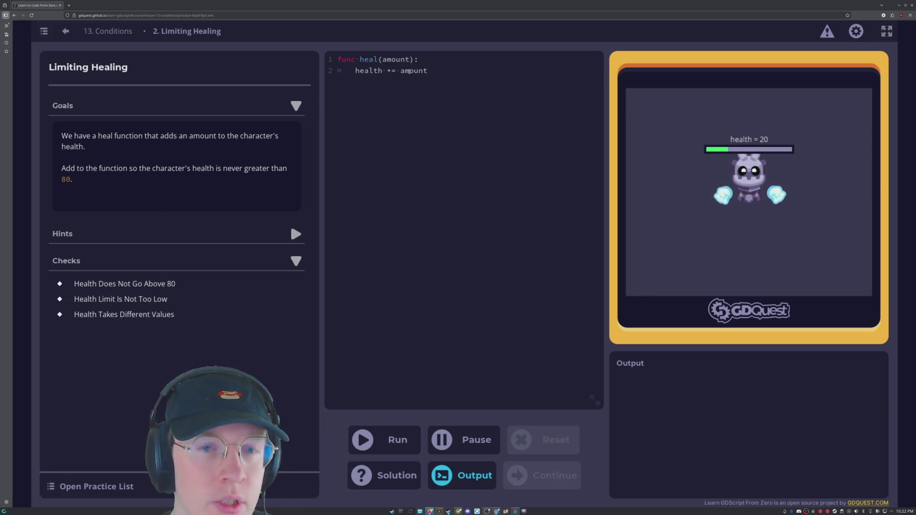
click(392, 70)
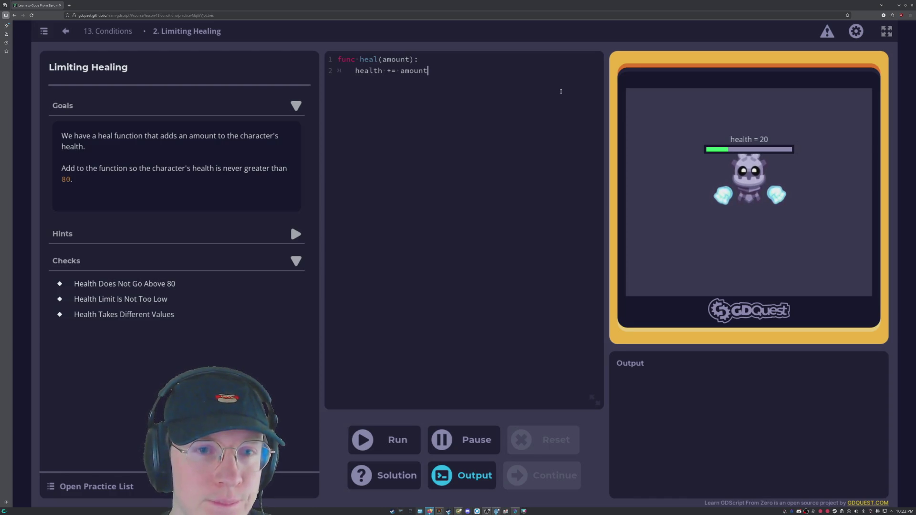
- Create a new line beneath health += amount in the heal function
key(Return)
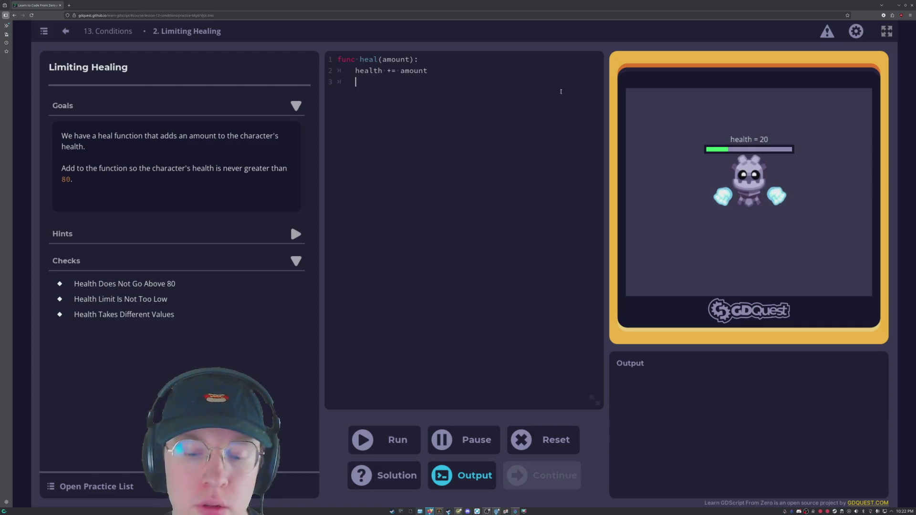
key(BackSpace)
key(BackSpace)
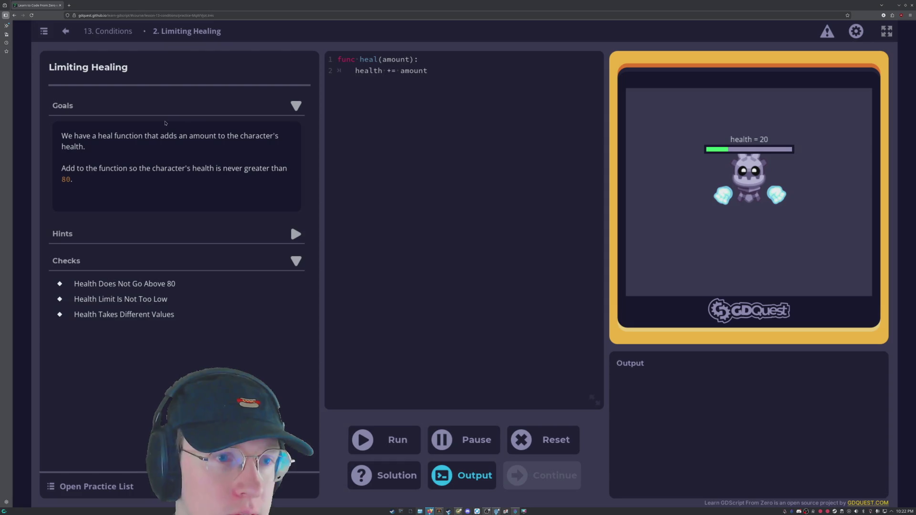
click(364, 70)
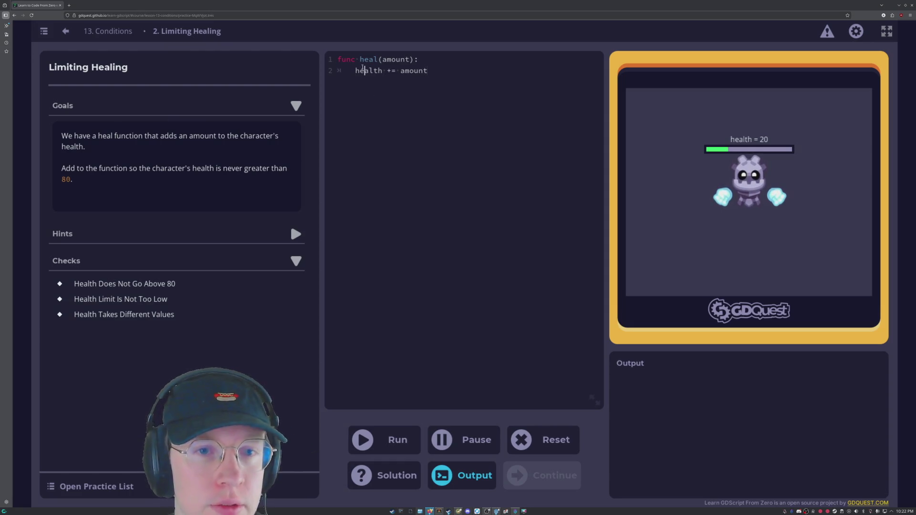
click(441, 71)
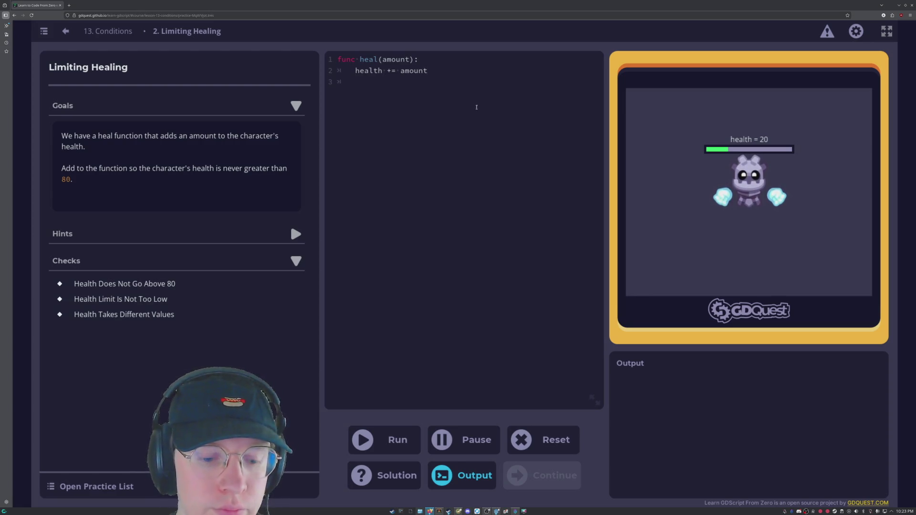
key(Return)
key(BackSpace)
key(BackSpace)
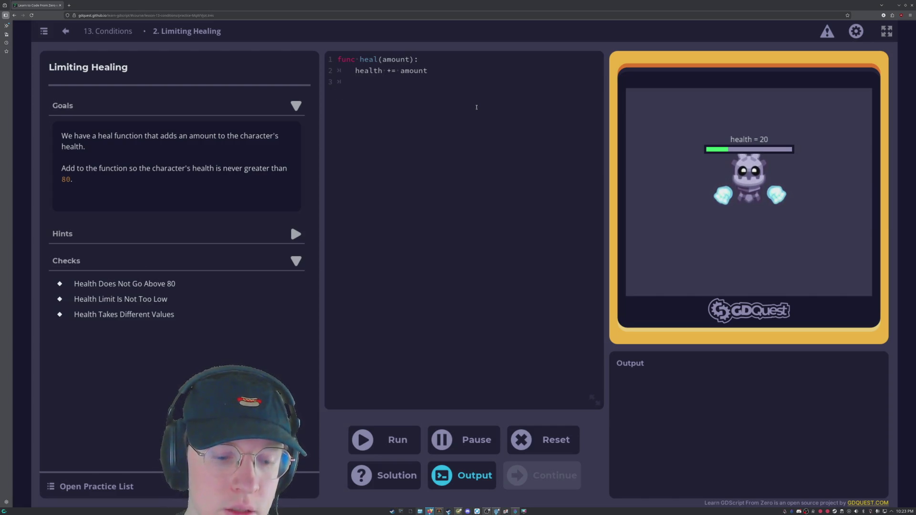
- Write 'if health >= 80' and 'health == 80' lines, then run the code
text(if)
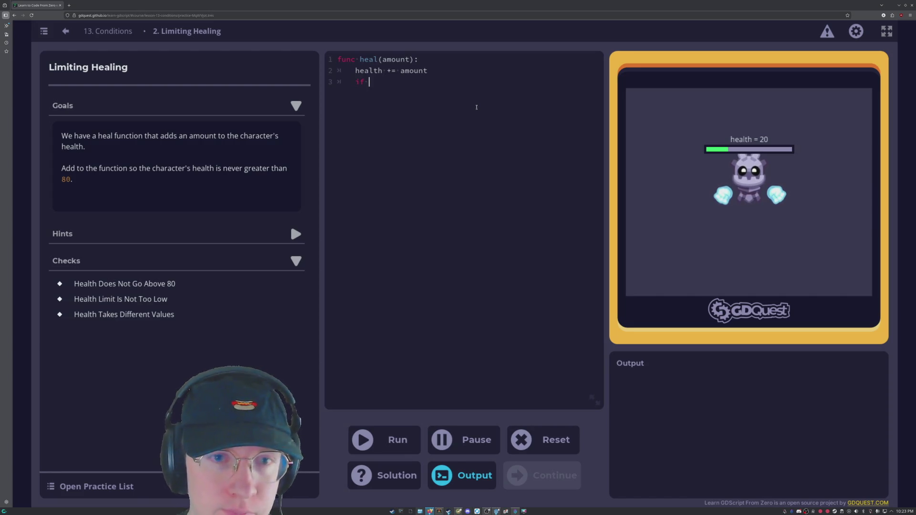
text(heal)
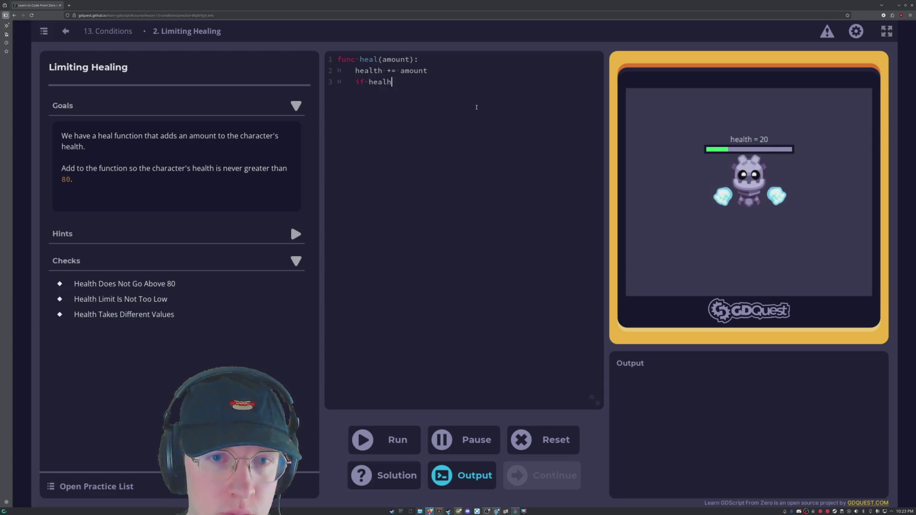
key(BackSpace)
text(lth)
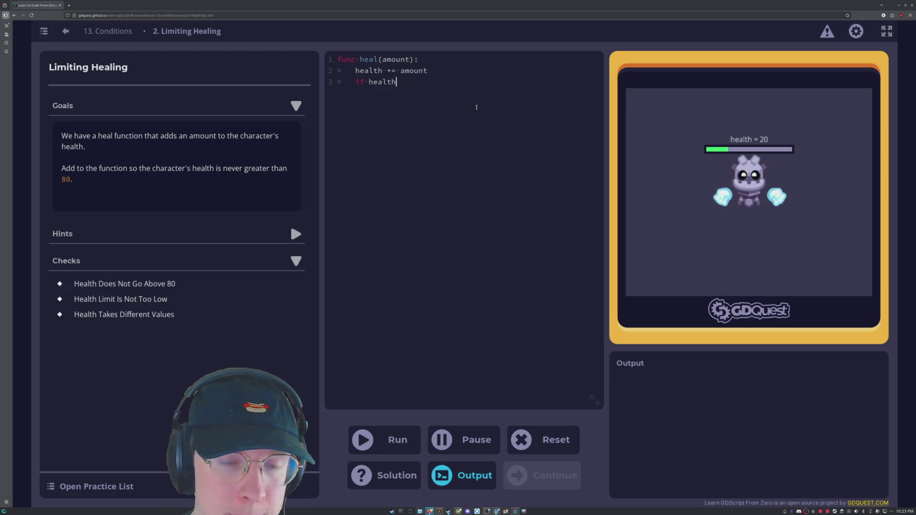
text( >=)
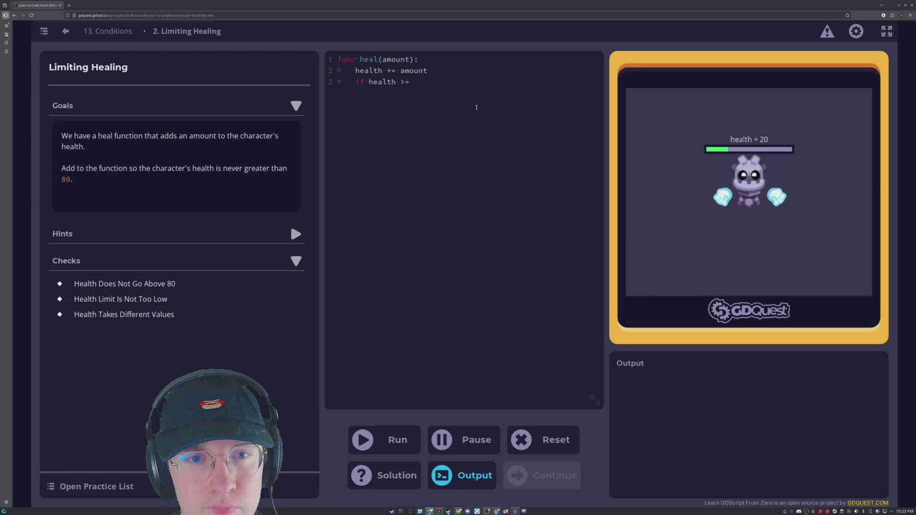
text(80 	)
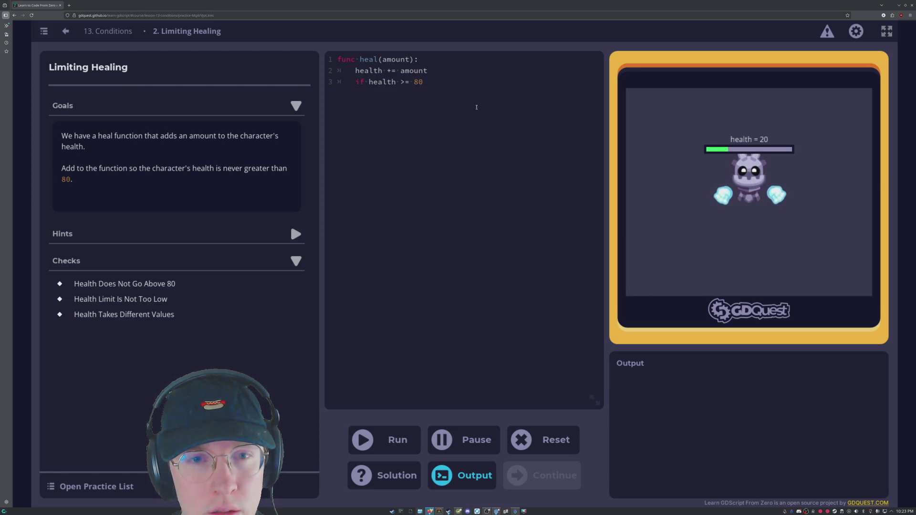
text(health -)
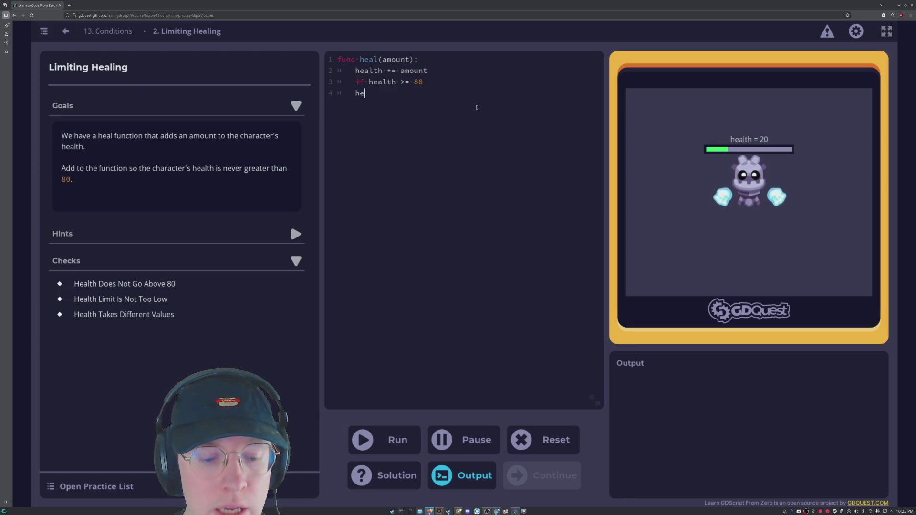
key(BackSpace)
text(== 80)
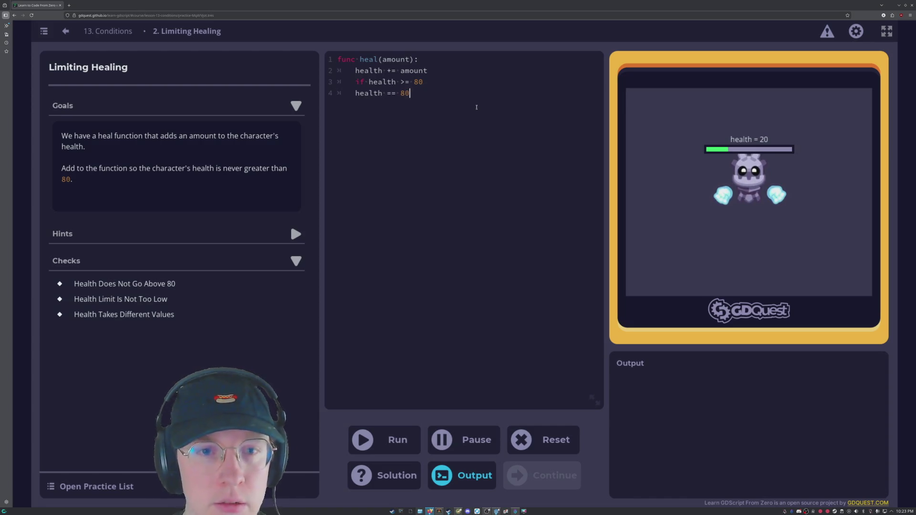
key(ctrl+Return)
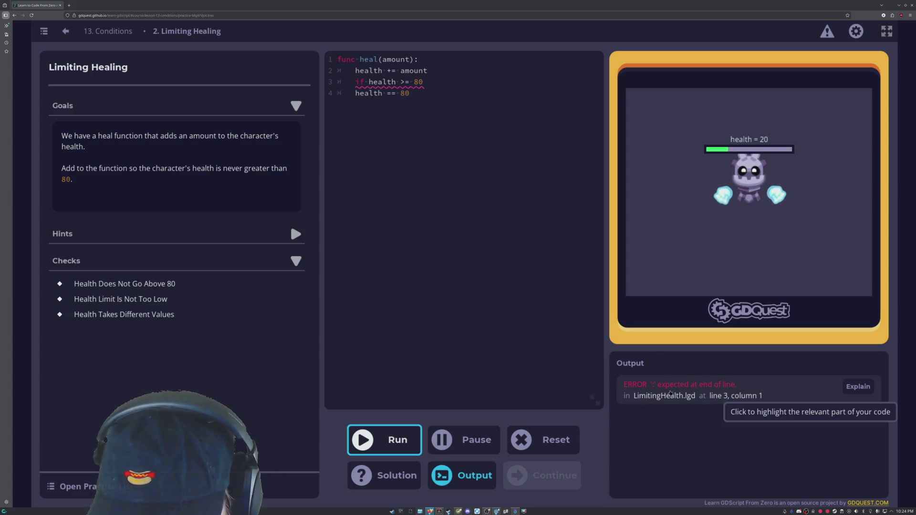
- Indent lines 3 and 4 one more level with Tab and rerun the code
mouse_move(378, 81)
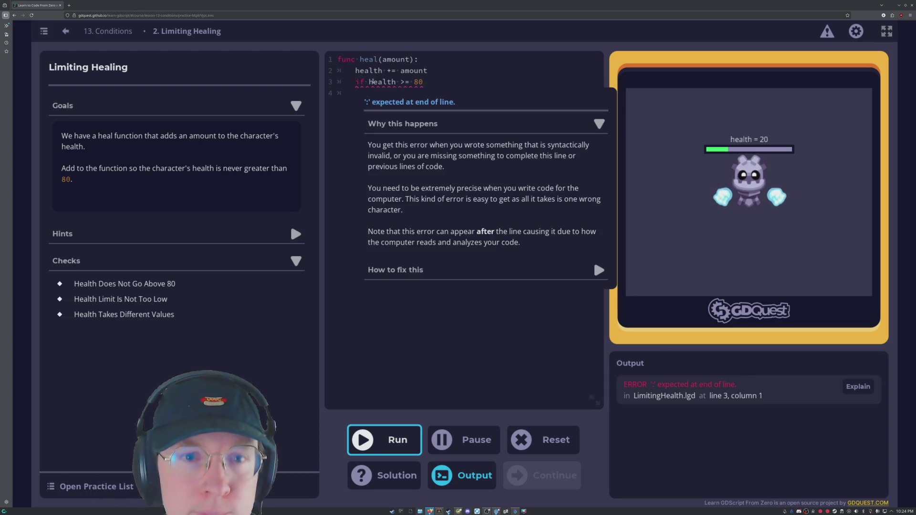
click(428, 82)
text(h)
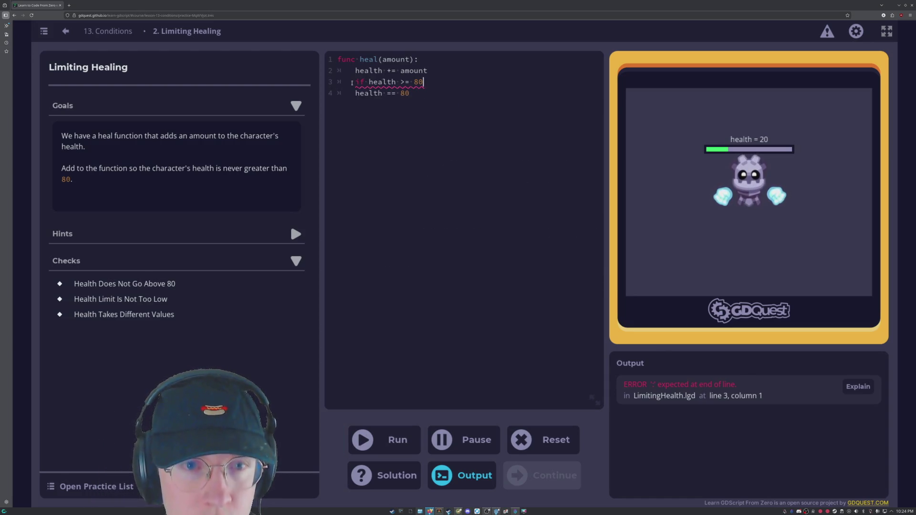
click(352, 83)
key(Tab)
click(354, 93)
key(Tab)
key(ctrl+Return)
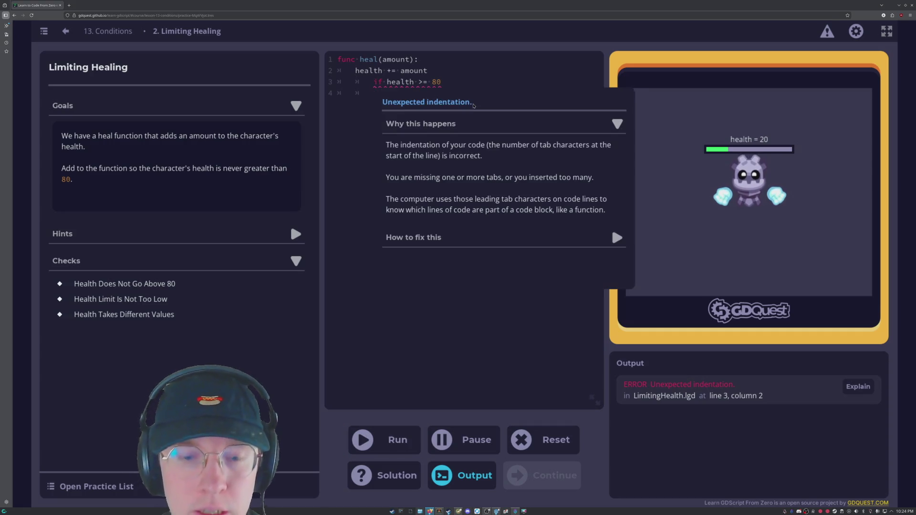
- Strip indentation from lines 3 and 4, run, read the Unexpected token error, then undo
key(BackSpace)
key(Down)
key(BackSpace)
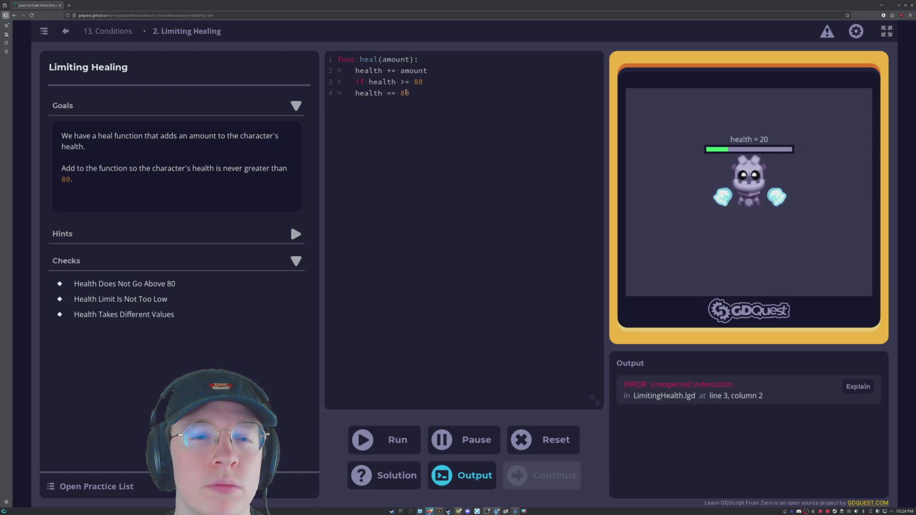
key(BackSpace)
click(401, 448)
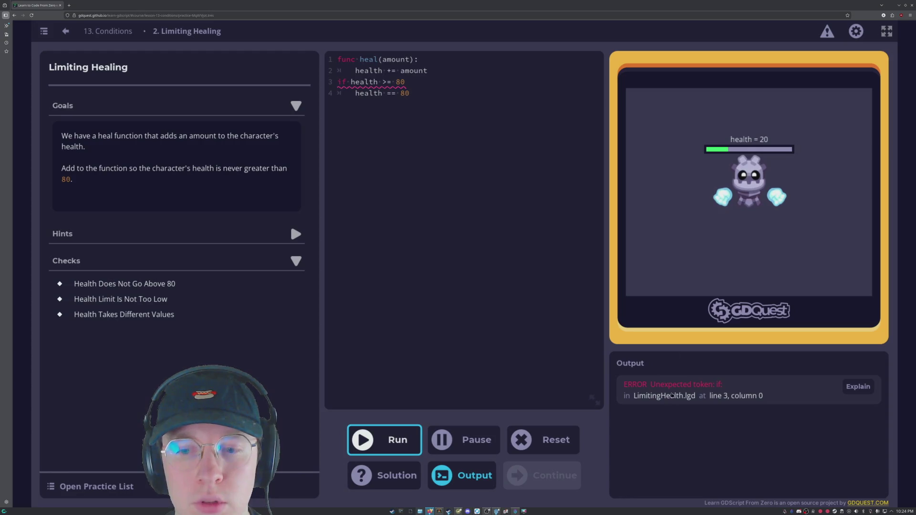
mouse_move(365, 85)
click(366, 111)
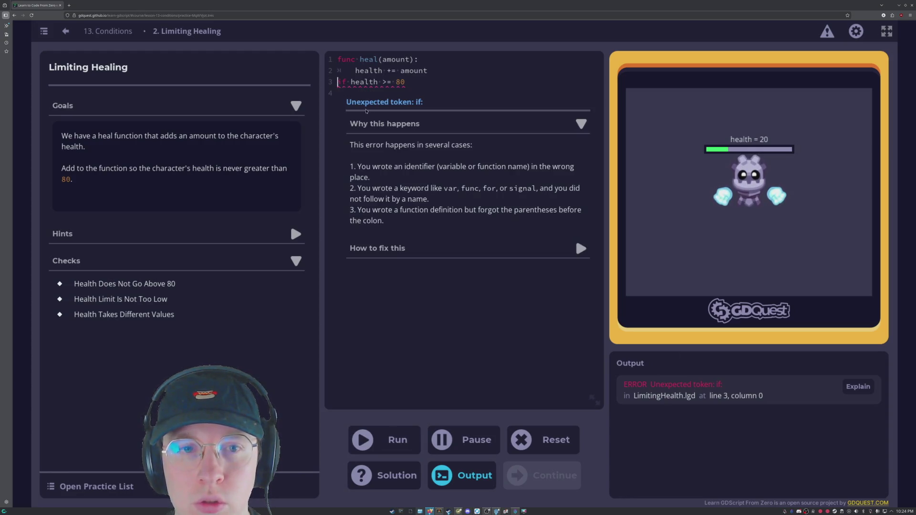
key(ctrl+z)
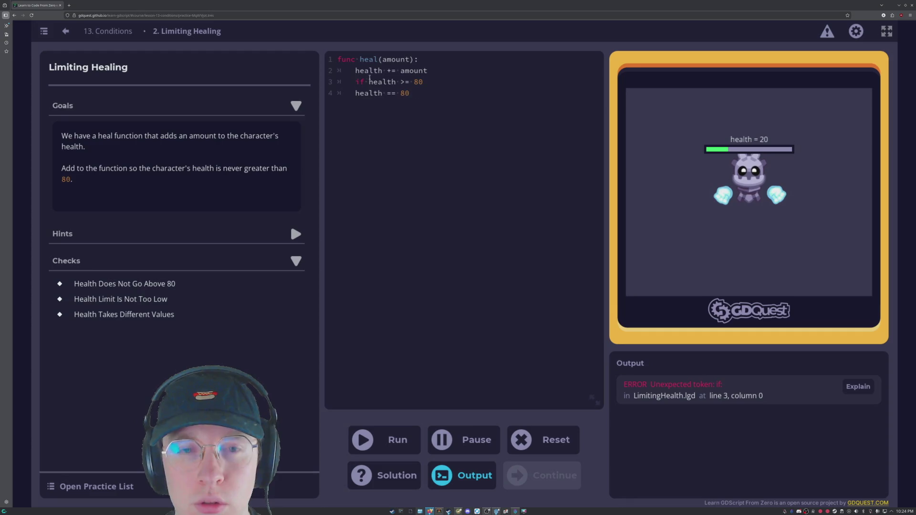
- Delete the if keyword so line 3 reads health >= 80, and run it
key(Delete)
key(Delete)
text(i)
key(BackSpace)
key(BackSpace)
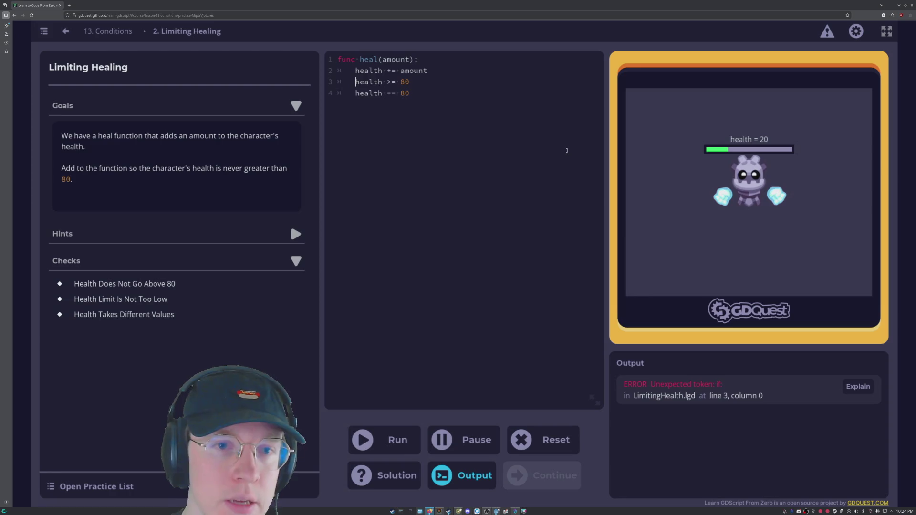
click(401, 437)
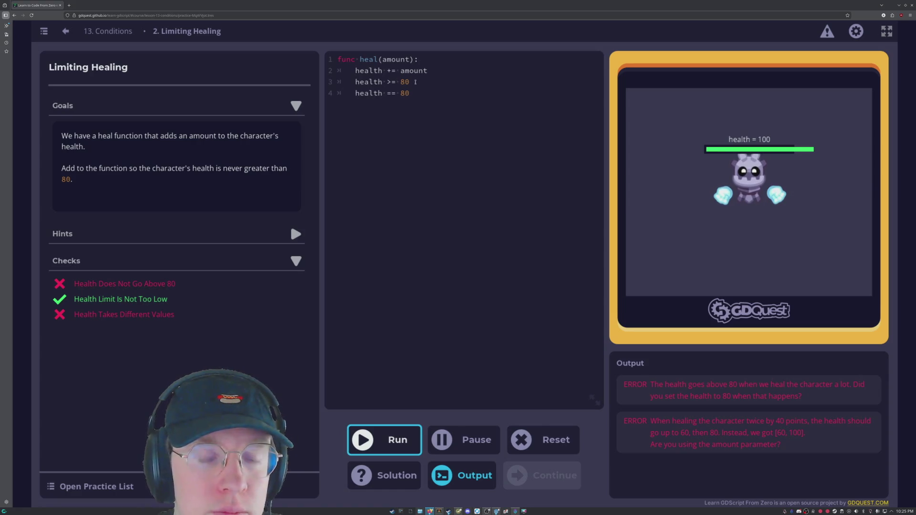
- Reveal Hint 1 and Hint 2, then put 'if' back at the start of line 3
click(355, 82)
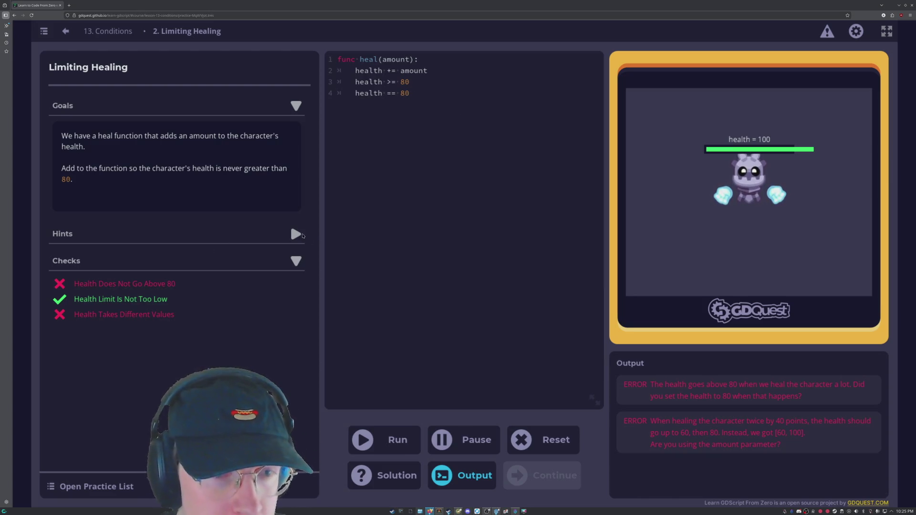
click(424, 261)
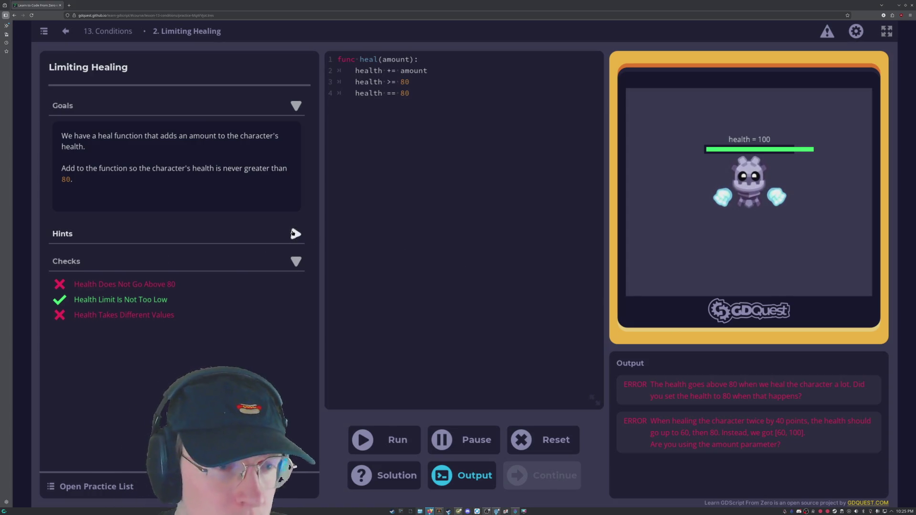
click(95, 235)
click(95, 258)
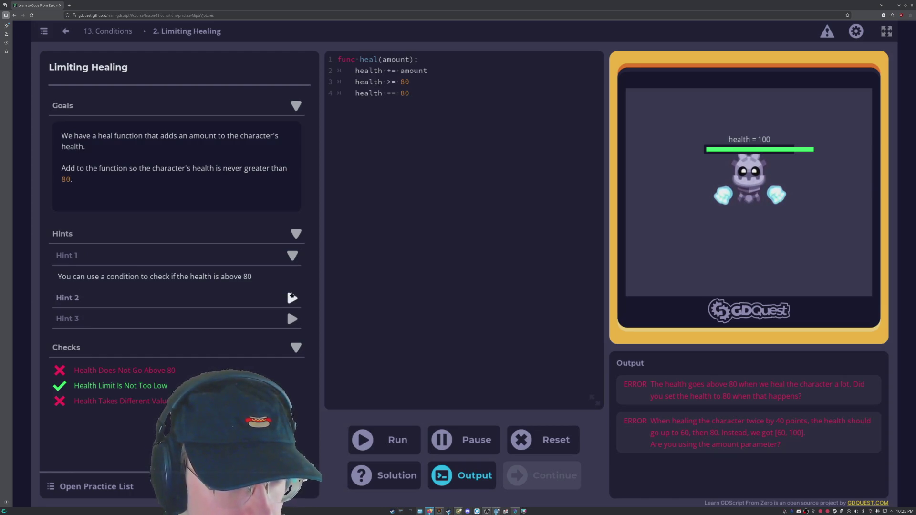
click(292, 298)
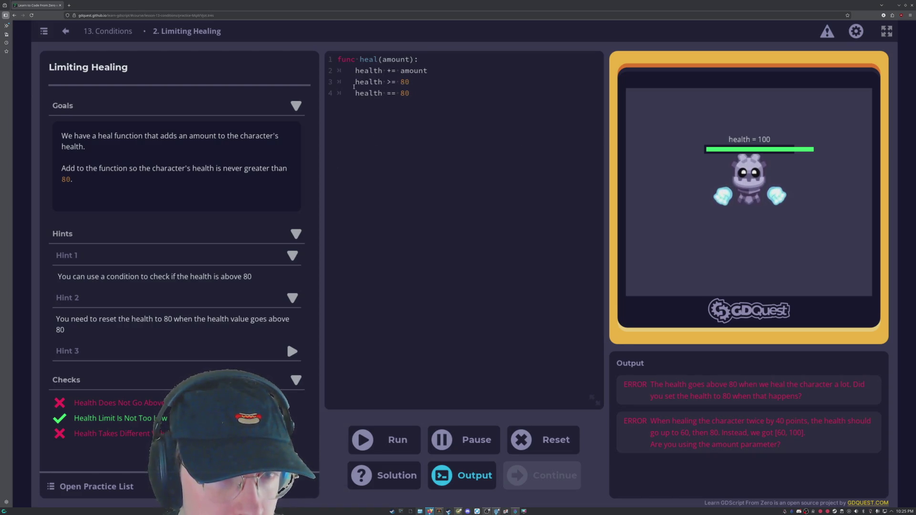
text(if)
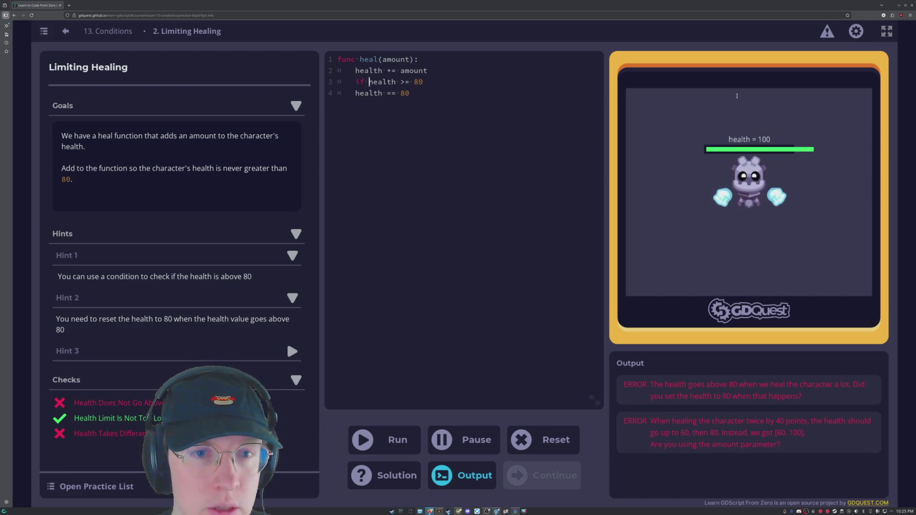
- End the if line with a colon and write an indented health == 80 line beneath it
key(Down)
key(Right)
key(End)
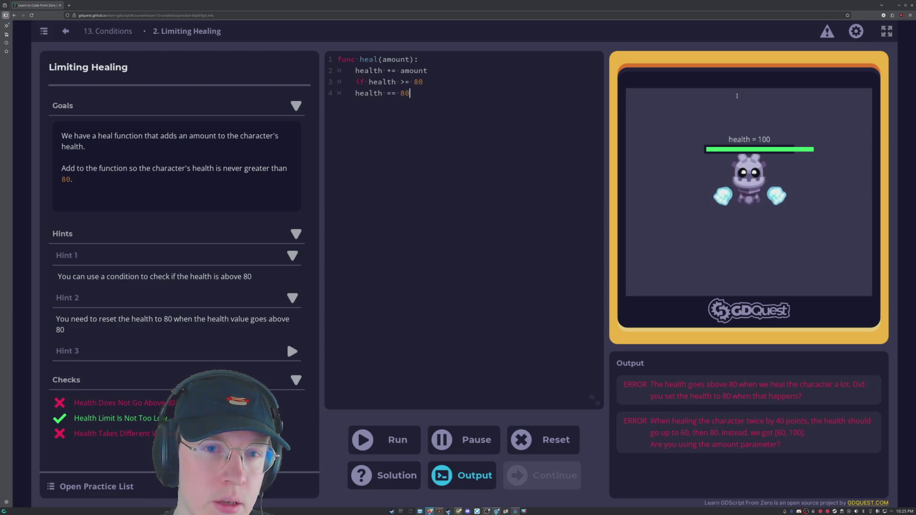
key(BackSpace)
key(BackSpace)
key(BackSpace)
key(BackSpace)
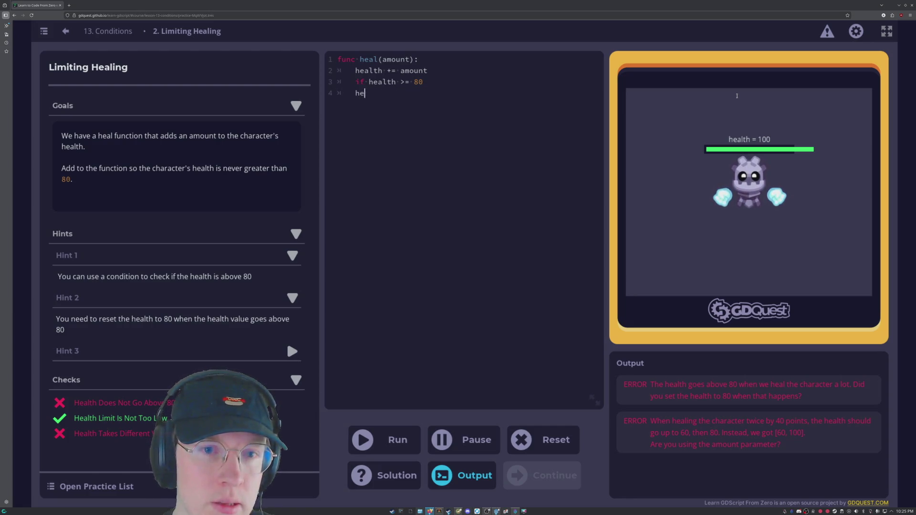
text(:)
key(Return)
key(Tab)
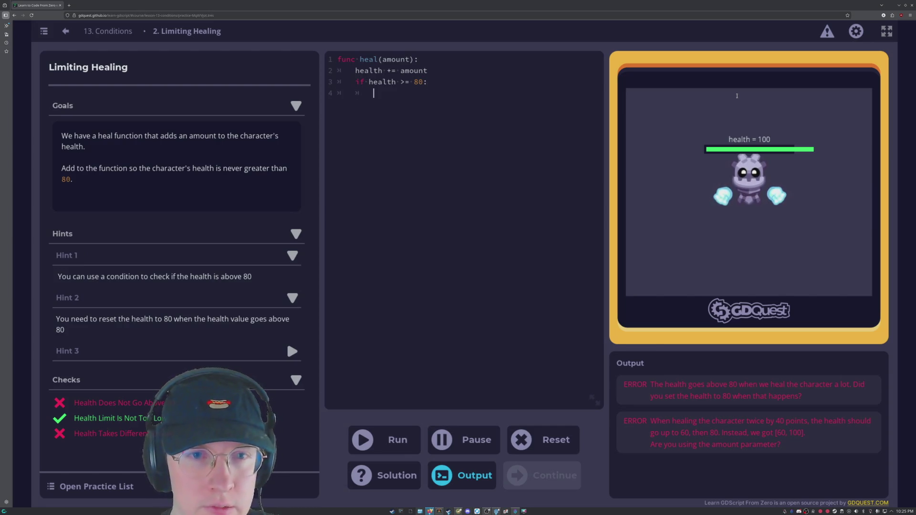
text(health)
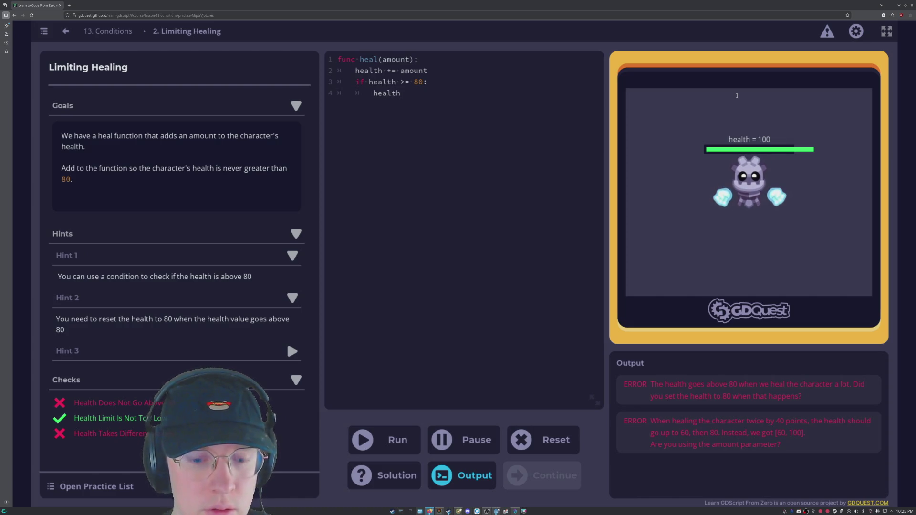
text( =)
key(Home)
key(End)
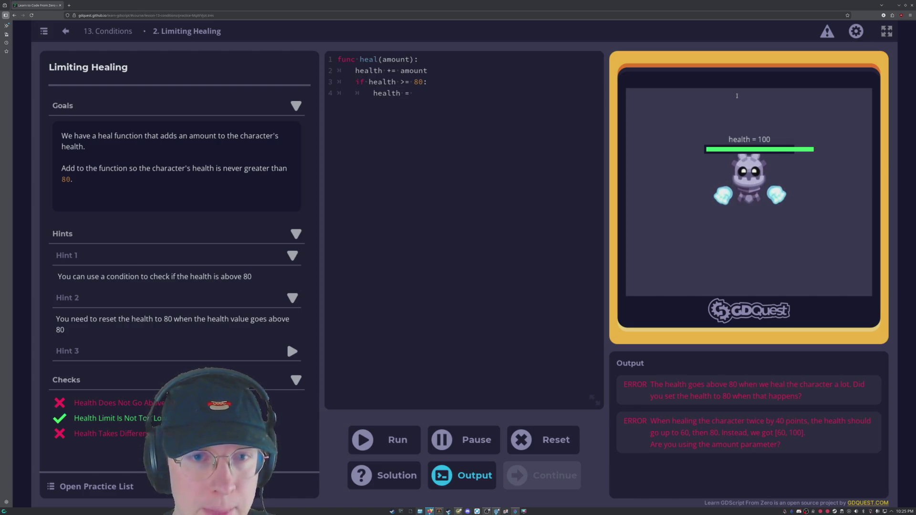
key(BackSpace)
text(= 80)
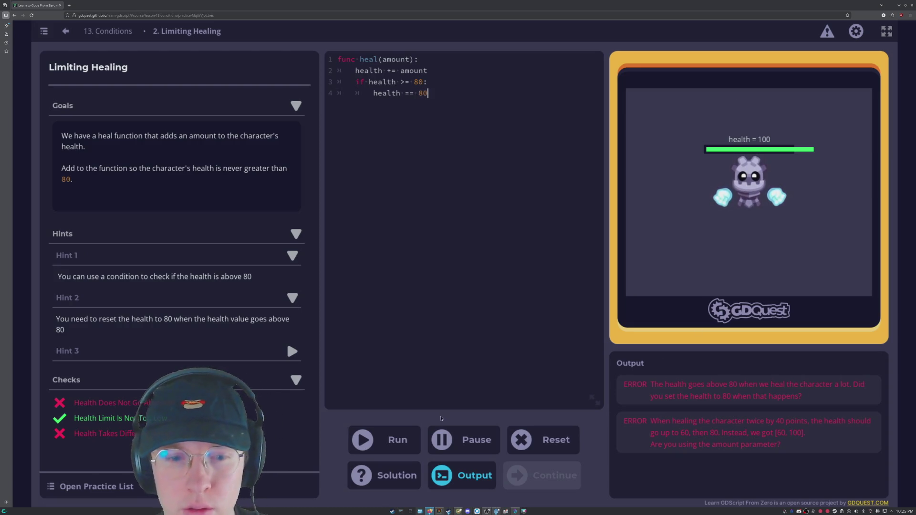
- Run the code twice, see the checks still fail, and reset to the original heal function
click(397, 440)
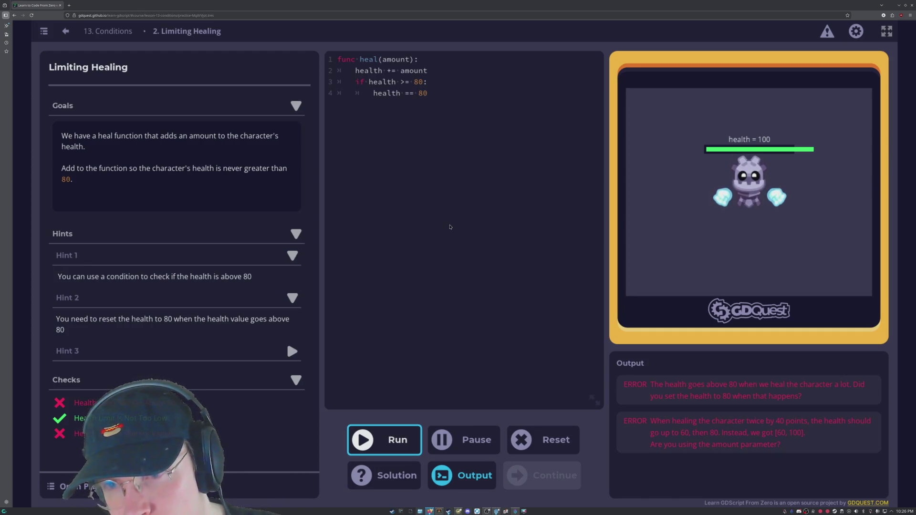
click(410, 446)
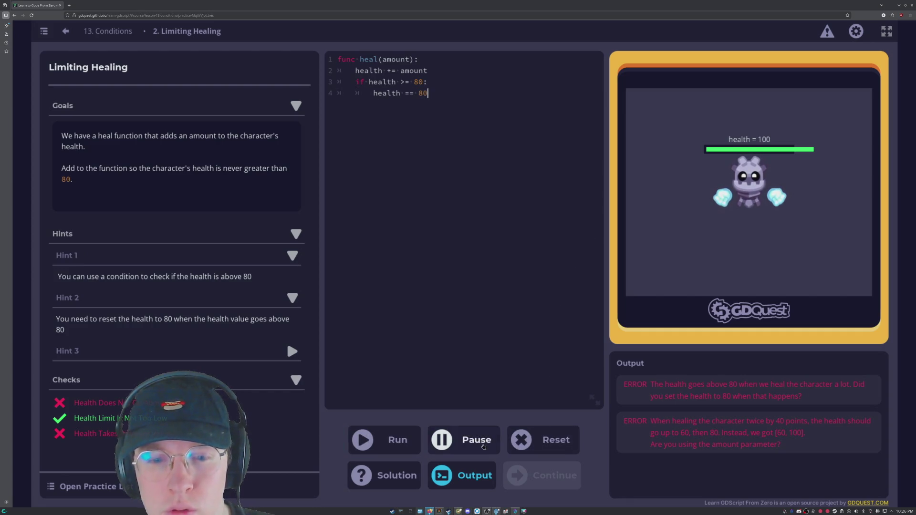
click(532, 437)
- Add 'if health >= 80:' and 'health == 80' after health += amount, then run it
click(443, 74)
key(Return)
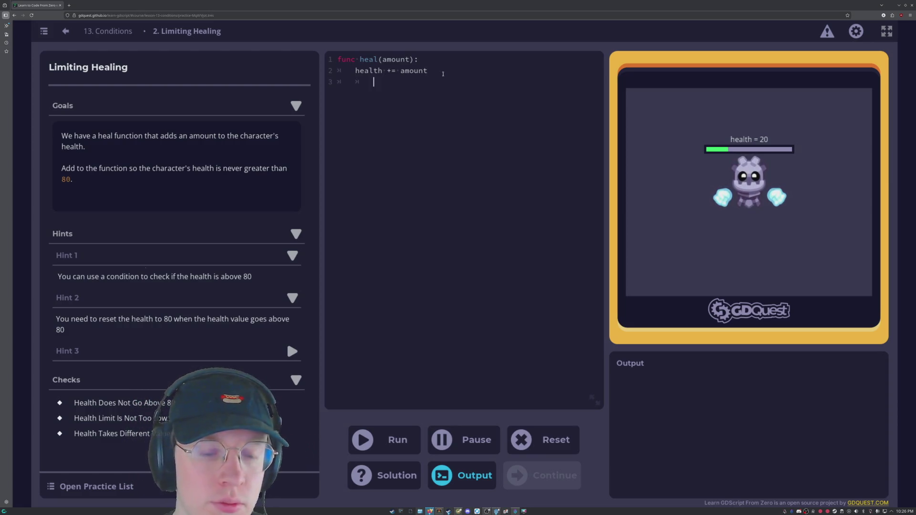
text(if health)
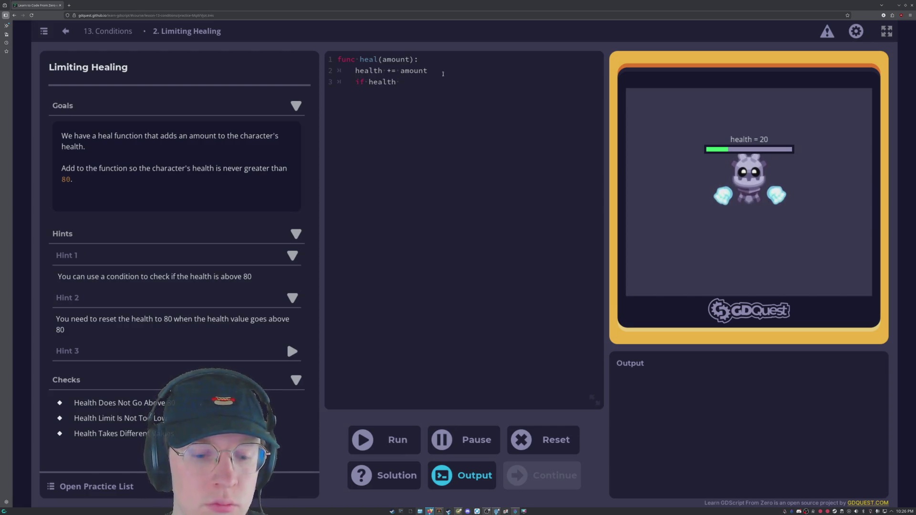
text( >= 80:)
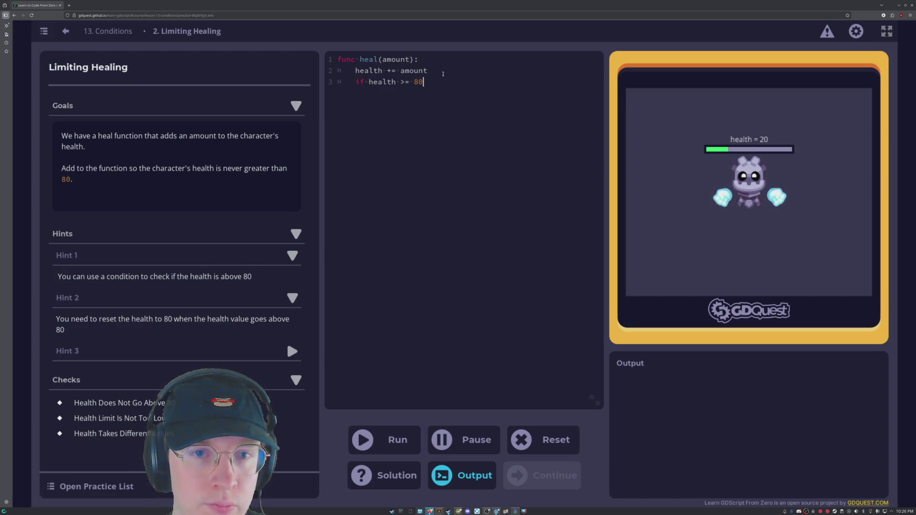
key(Return)
text(h)
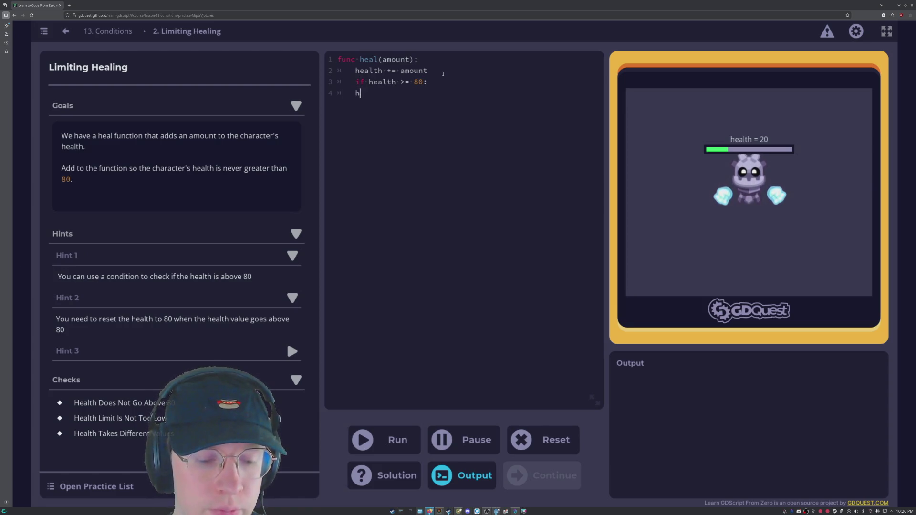
text(ealth == 80)
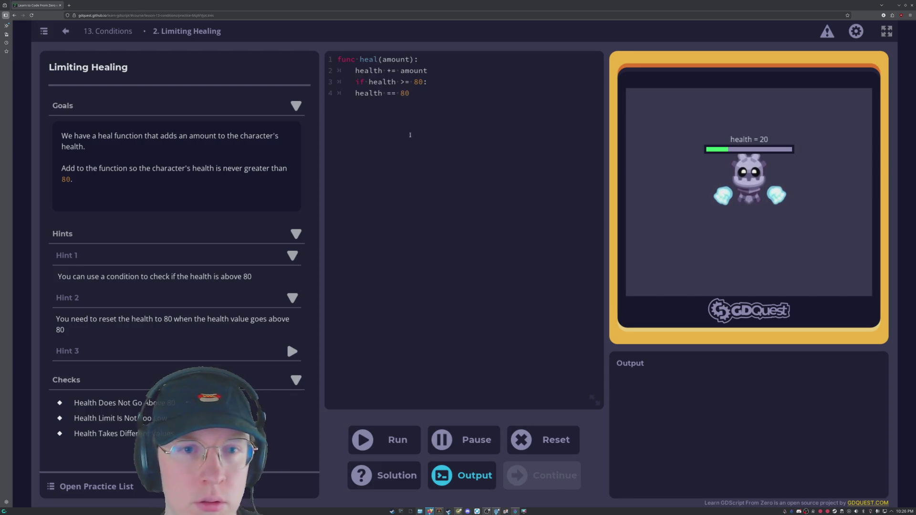
click(396, 445)
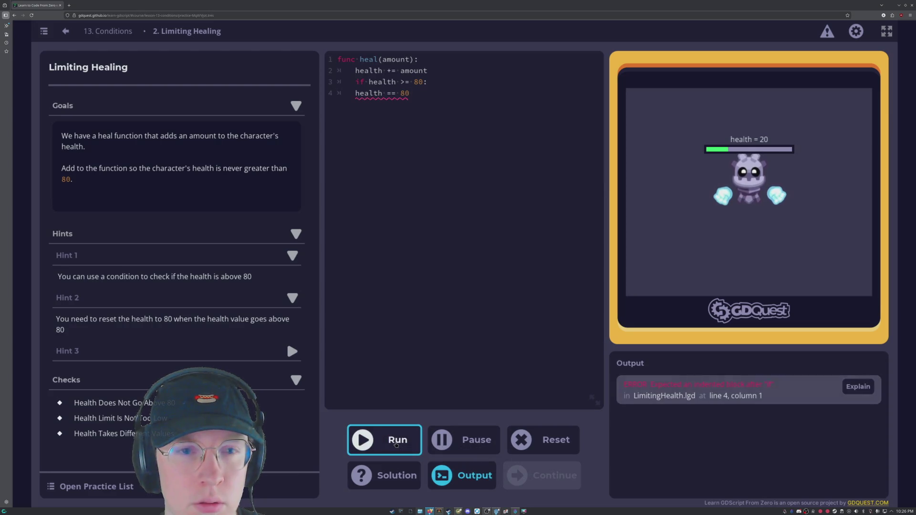
- Indent line 4 under the if statement and rerun the code
click(406, 207)
key(Home)
key(Tab)
key(ctrl+Return)
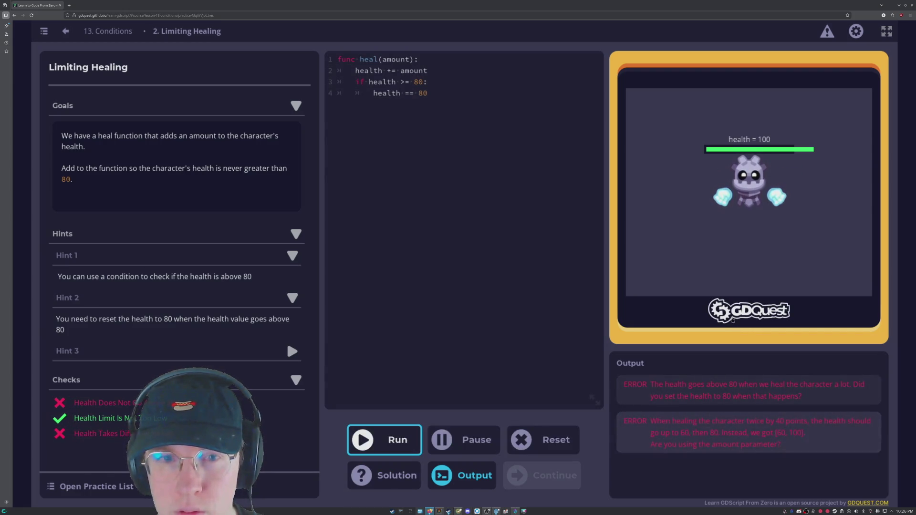
click(433, 96)
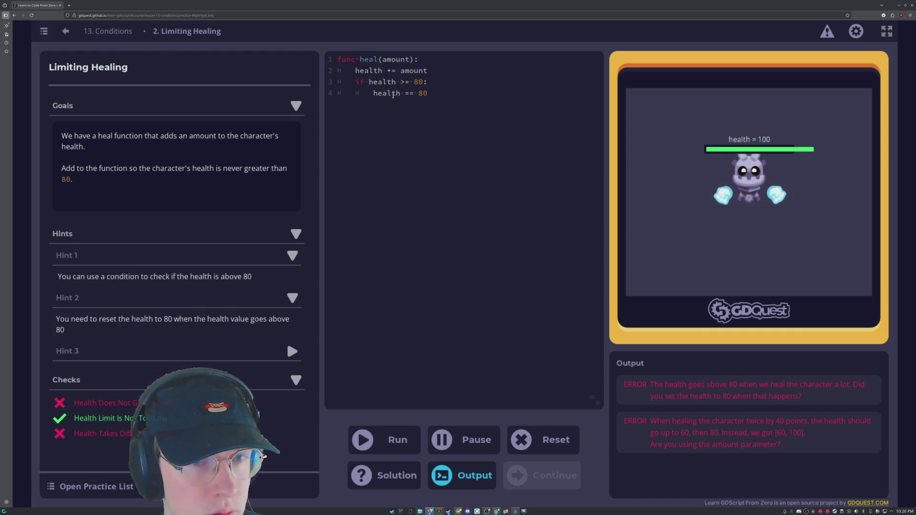
- Try adding 'val' before health on line 4, fix its indent, and run the code
key(Home)
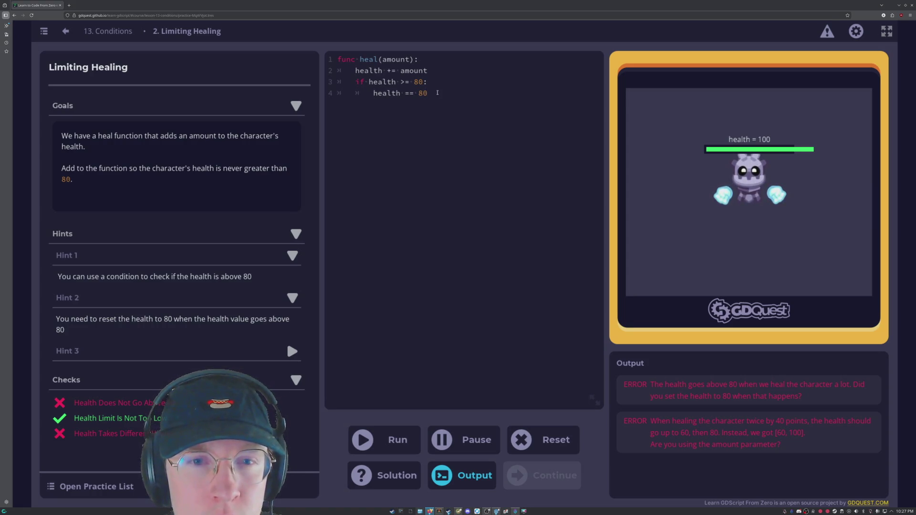
key(Home)
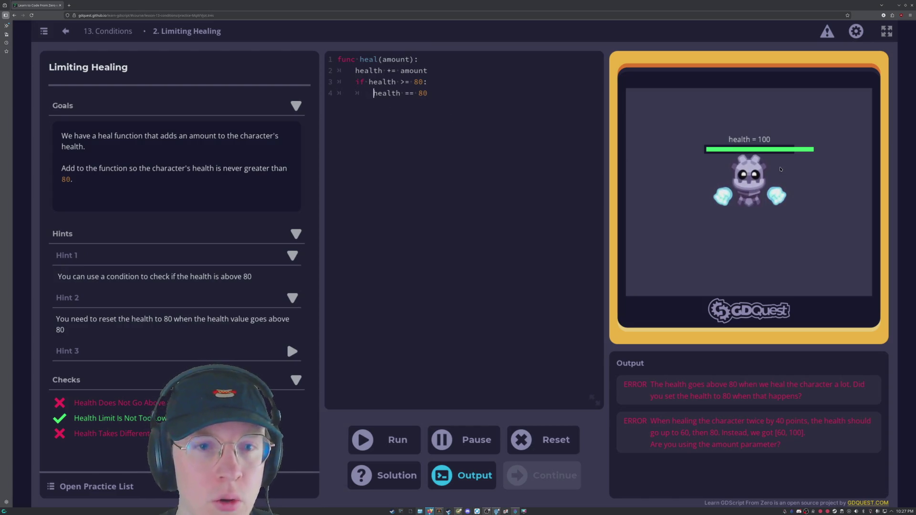
text(val)
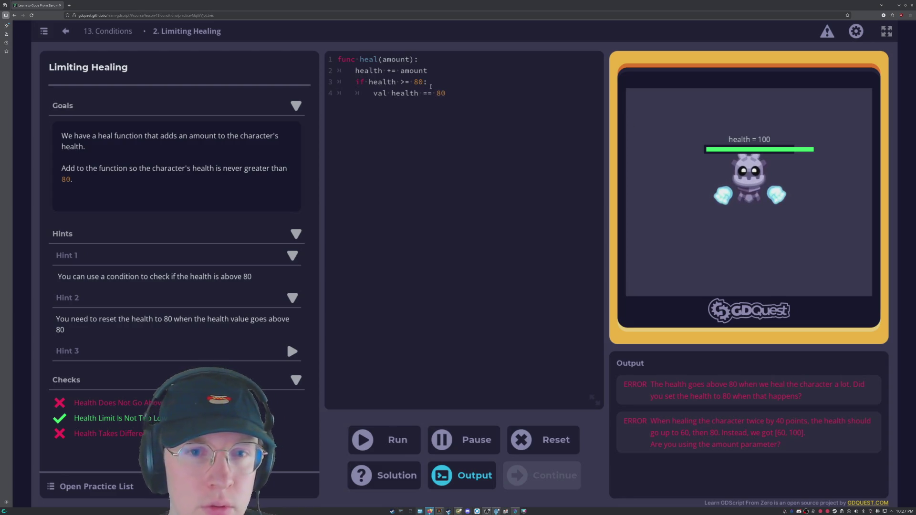
click(384, 439)
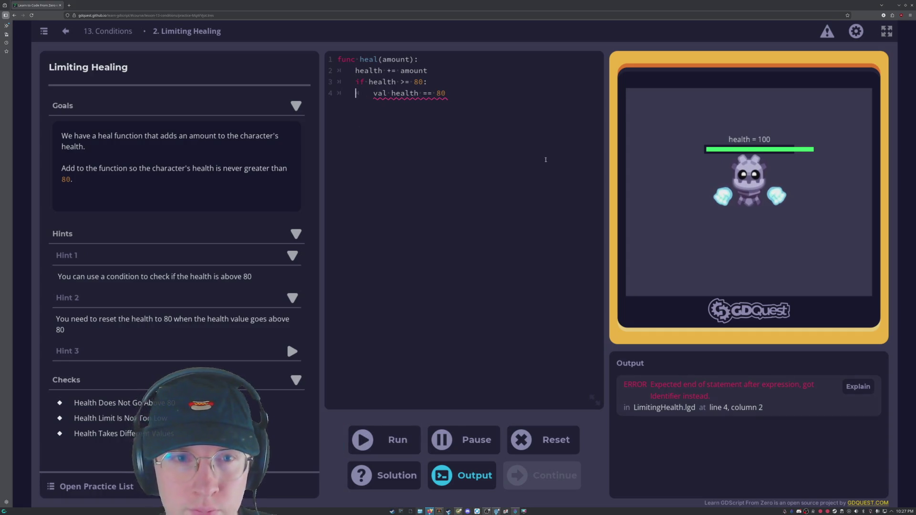
key(Right)
key(BackSpace)
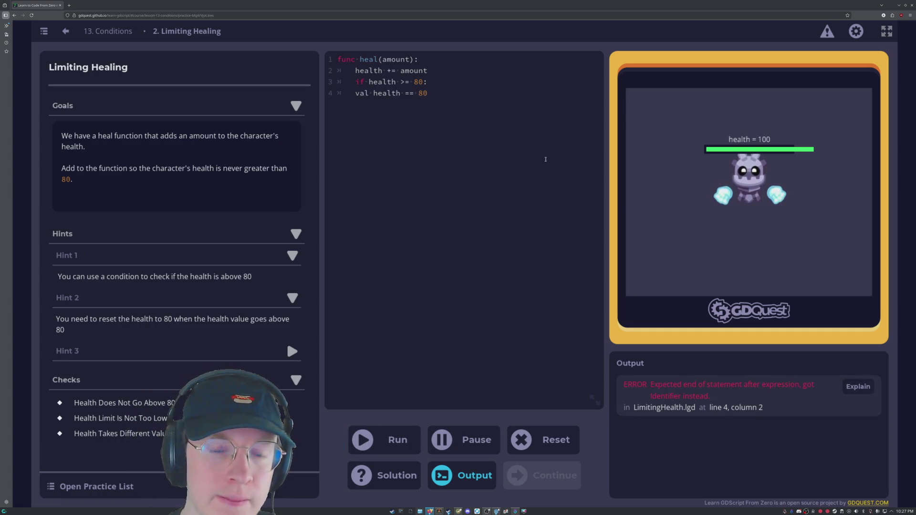
key(ctrl+Return)
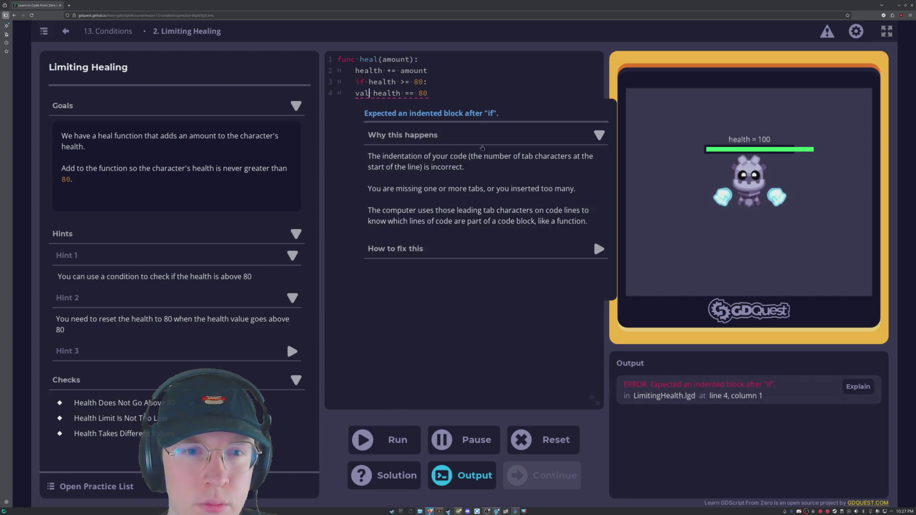
- Replace 'val' with 'var' on line 4, turn its == into =, and rerun
key(BackSpace)
key(BackSpace)
key(BackSpace)
key(Delete)
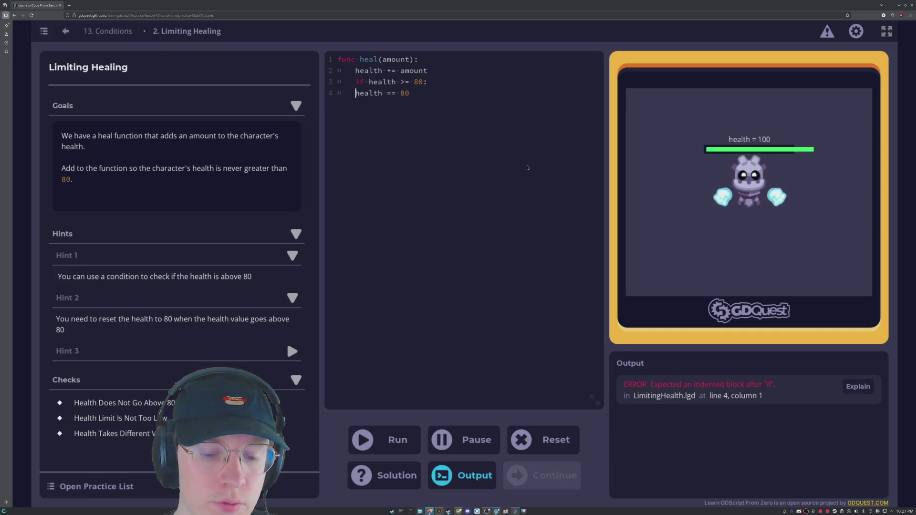
key(Tab)
text(var)
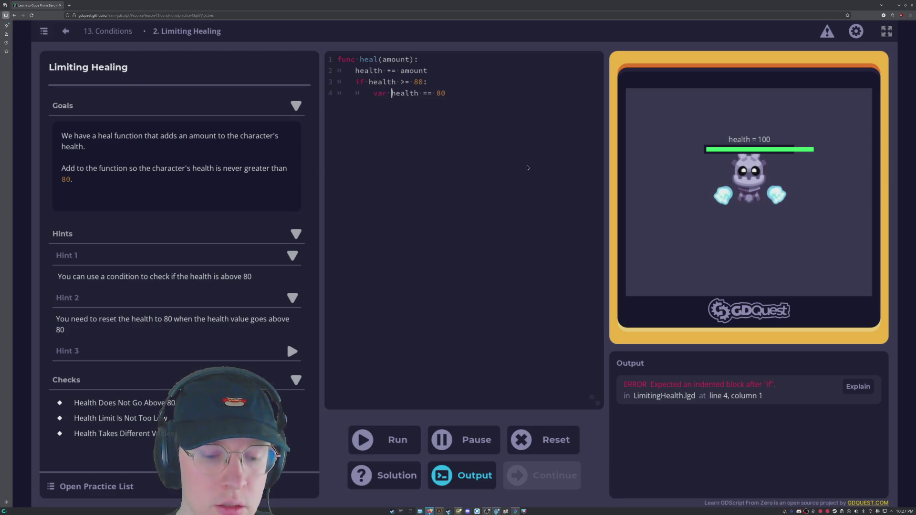
key(ctrl+Return)
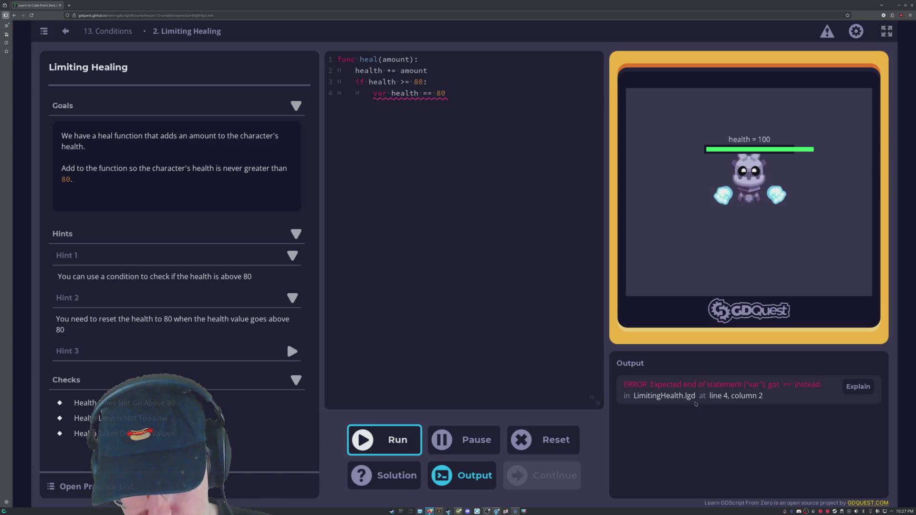
mouse_move(428, 93)
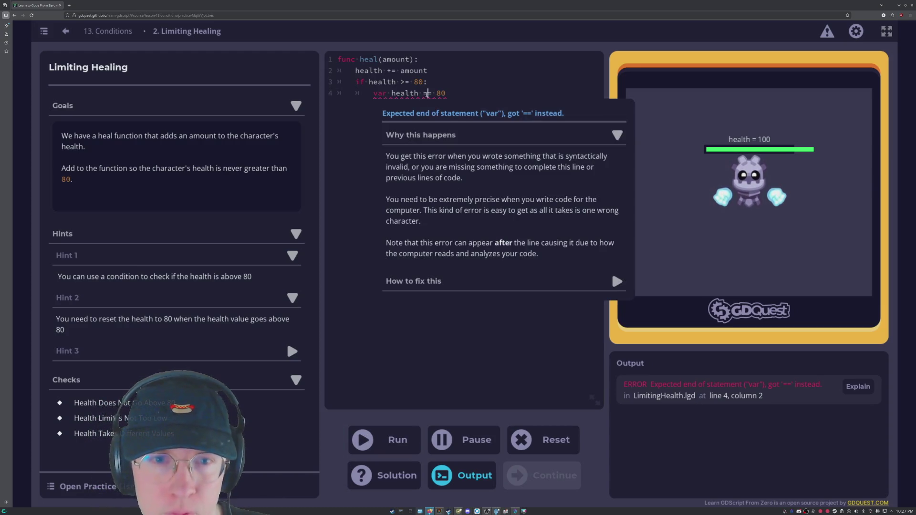
key(BackSpace)
click(391, 439)
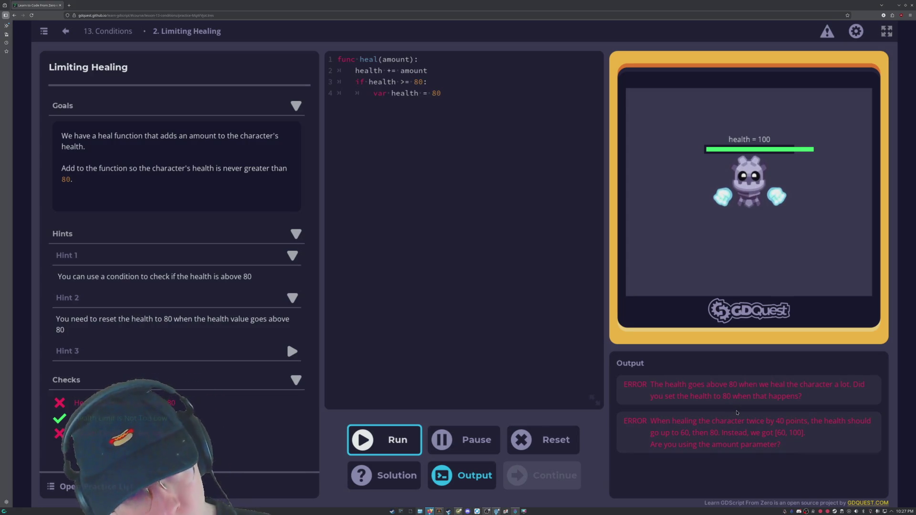
- Test 'var' on line 3, remove 'var' from lines 3 and 4, and reveal Hint 3
click(368, 82)
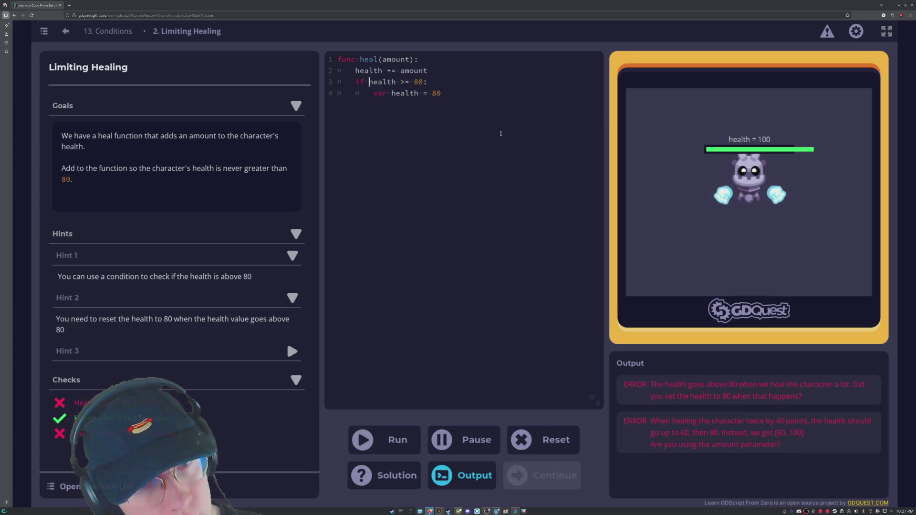
text(var)
click(415, 433)
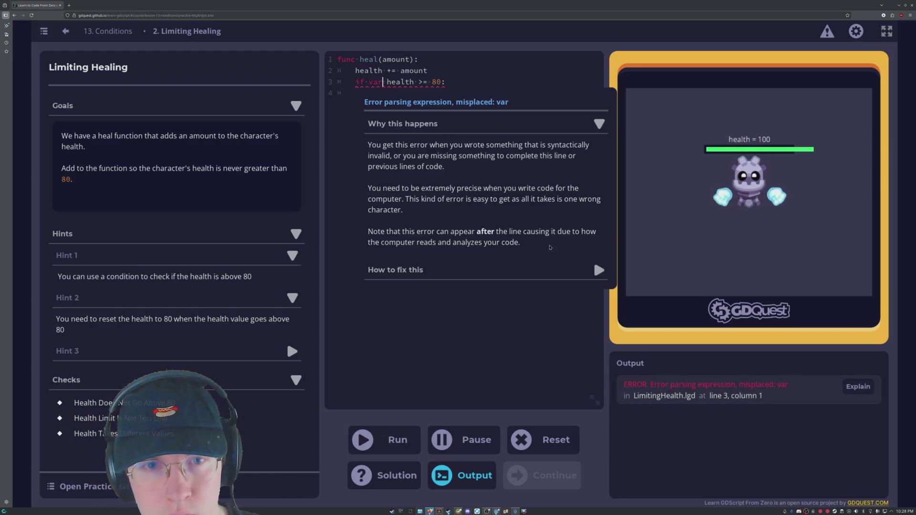
key(BackSpace)
key(BackSpace)
key(BackSpace)
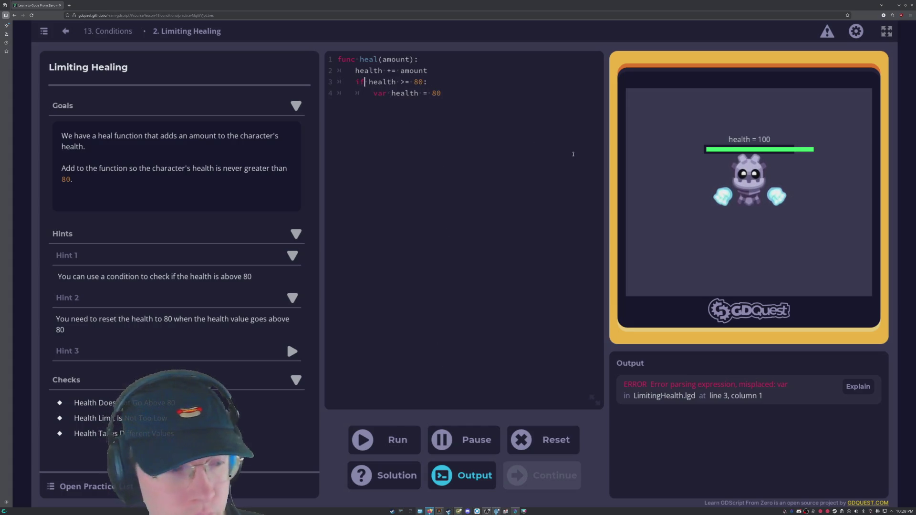
click(436, 93)
key(Left)
key(Left)
key(Left)
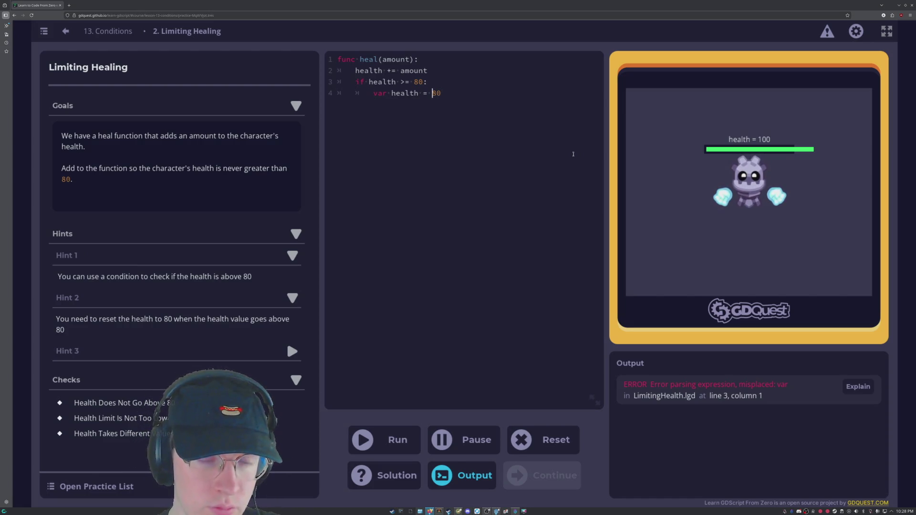
key(BackSpace)
key(BackSpace)
key(BackSpace)
key(BackSpace)
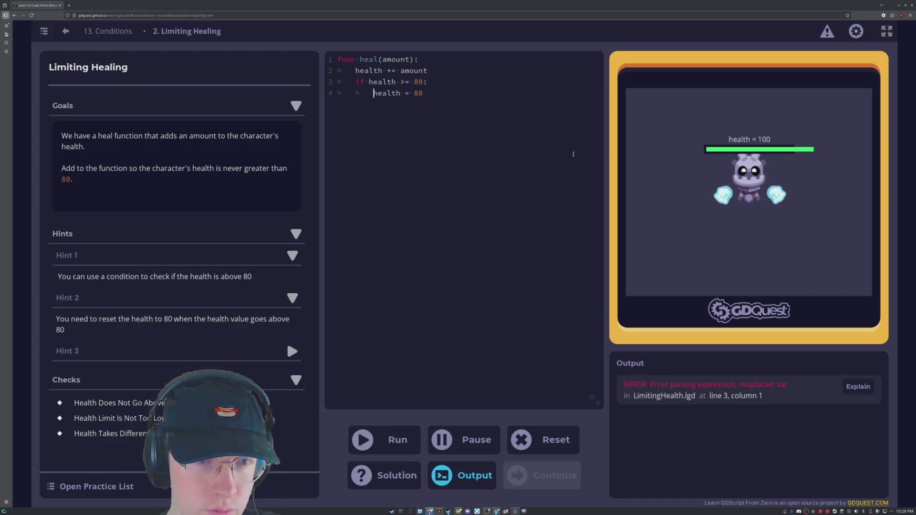
click(252, 341)
scroll(252, 341, down, 1)
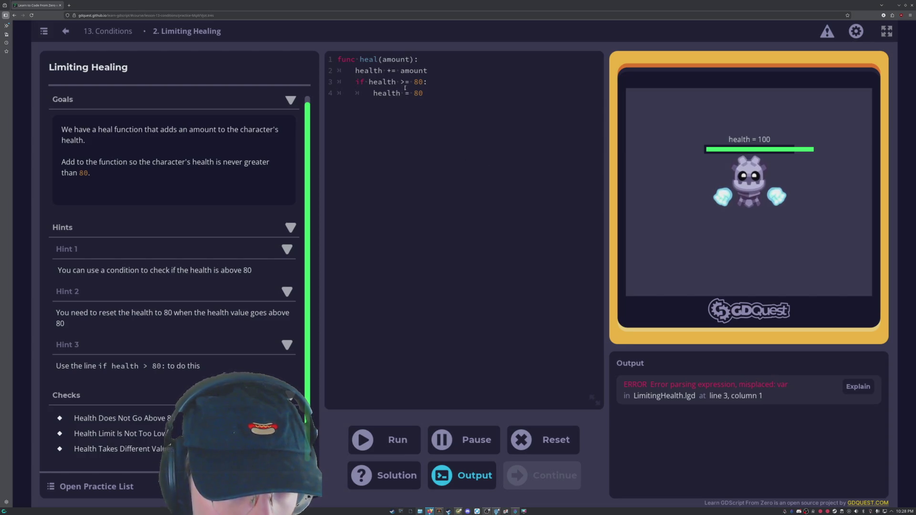
- Make line 3 read if health > 80 and delete line 4
drag(409, 82, 405, 82)
key(BackSpace)
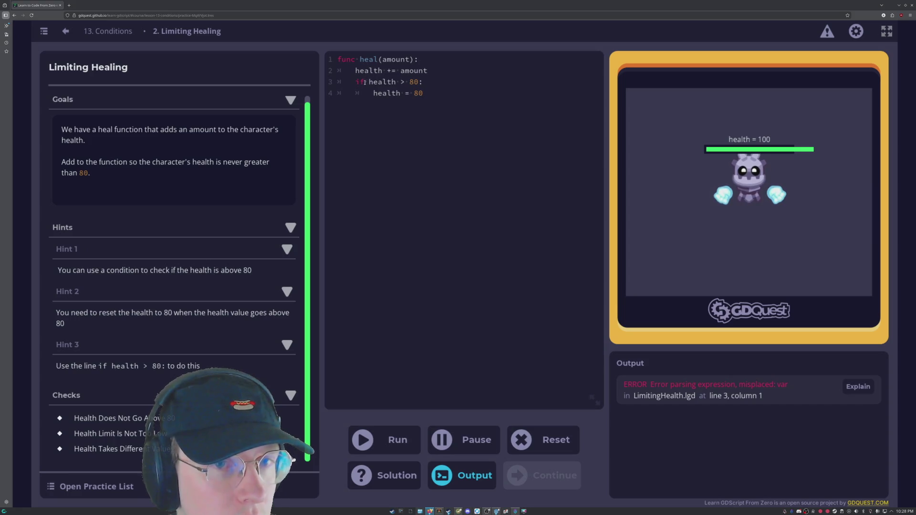
mouse_move(431, 93)
mouse_down()
mouse_move(372, 81)
mouse_move(425, 92)
mouse_move(363, 81)
mouse_move(318, 92)
mouse_up()
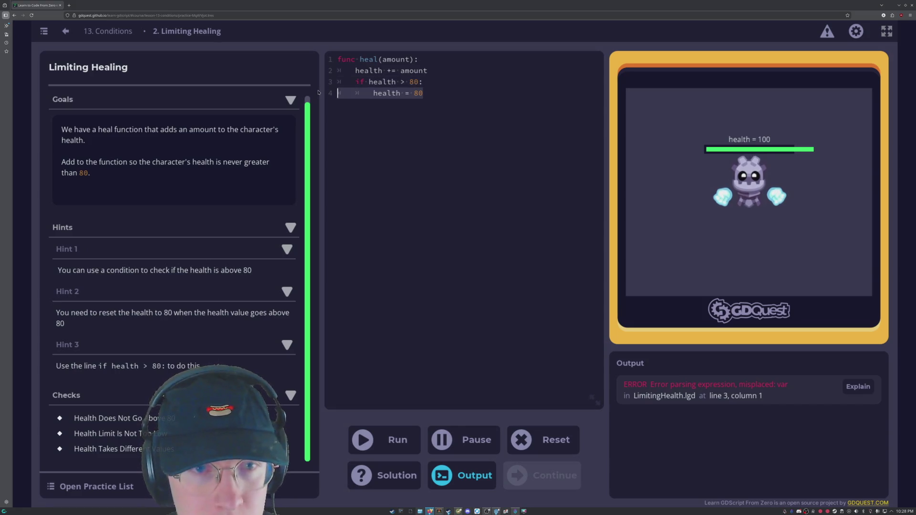
key(BackSpace)
key(BackSpace)
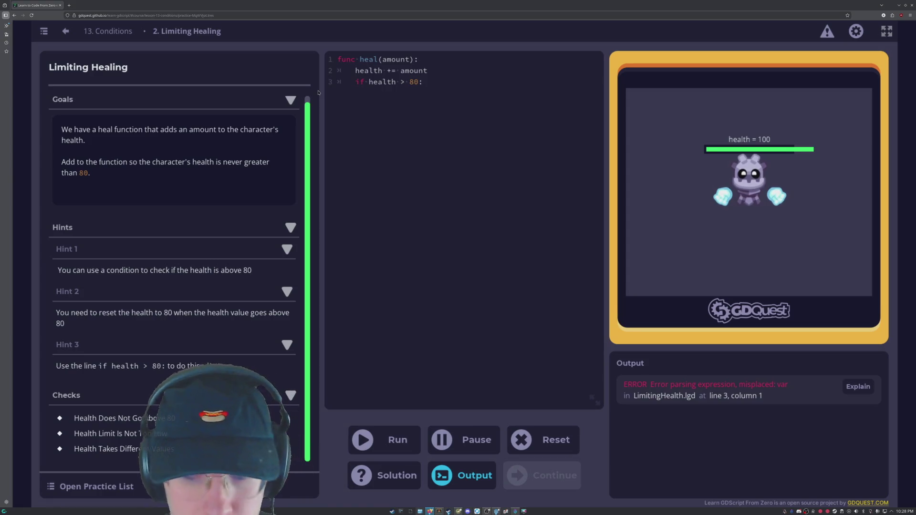
- Add the colon and an indented health == 80 line under the if, then run the checks
key(Left)
key(Left)
key(Left)
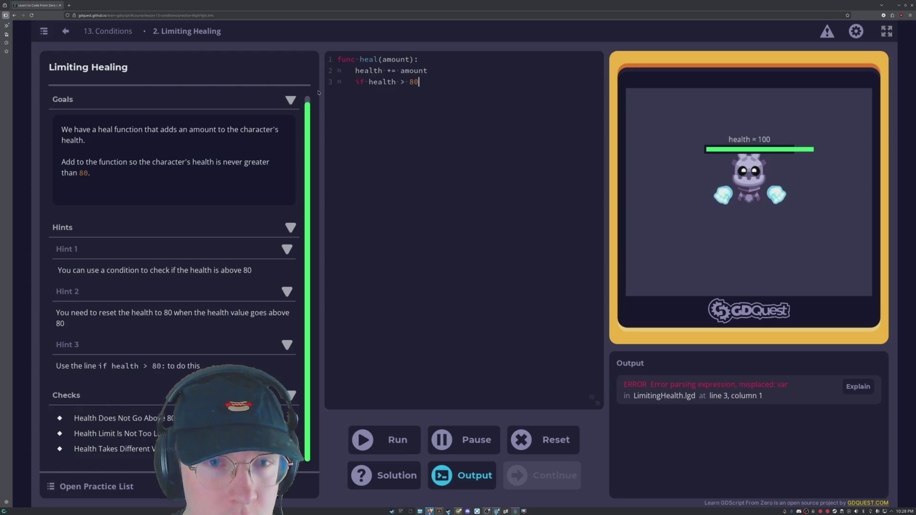
key(Left)
key(Left)
key(Left)
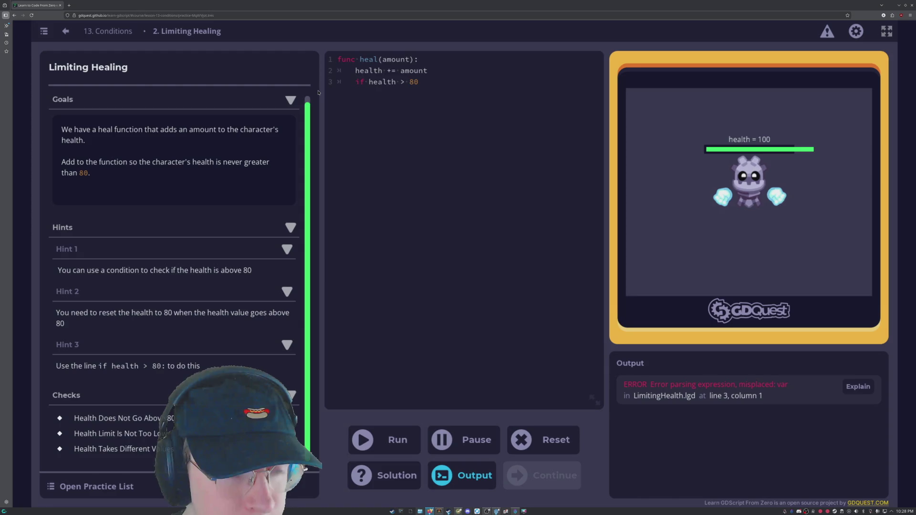
key(Right)
key(Right)
key(Right)
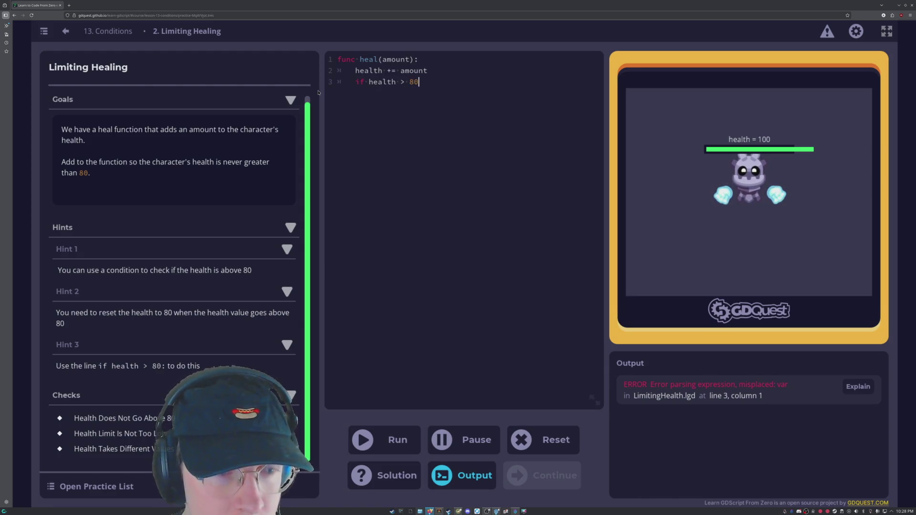
text(: 	)
text(health = )
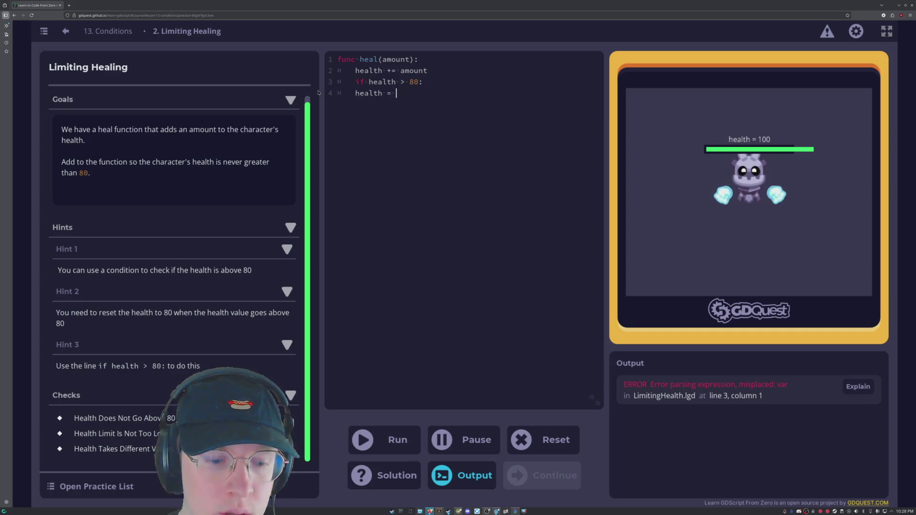
text(80)
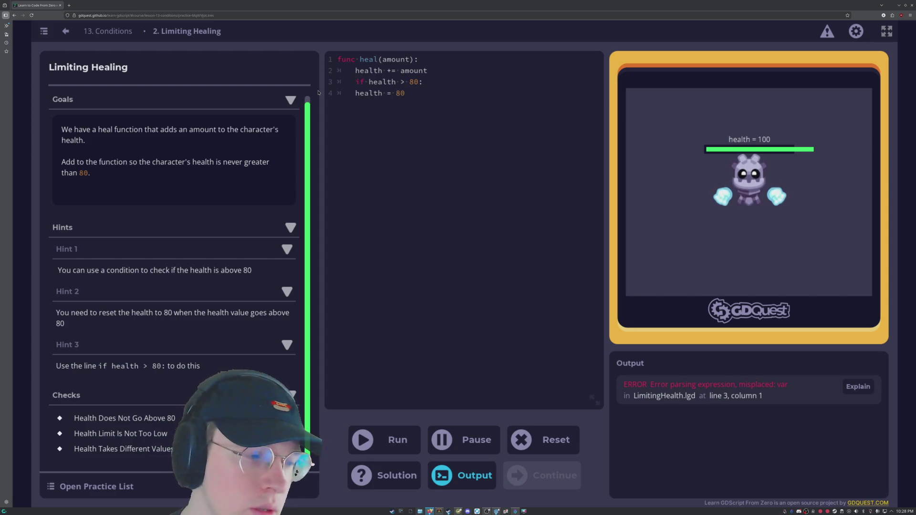
key(Left)
key(Left)
text(=)
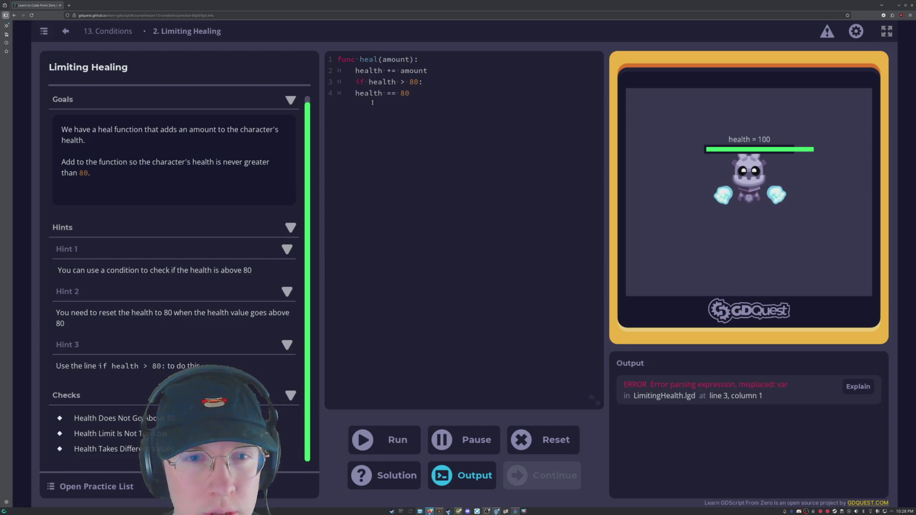
key(Tab)
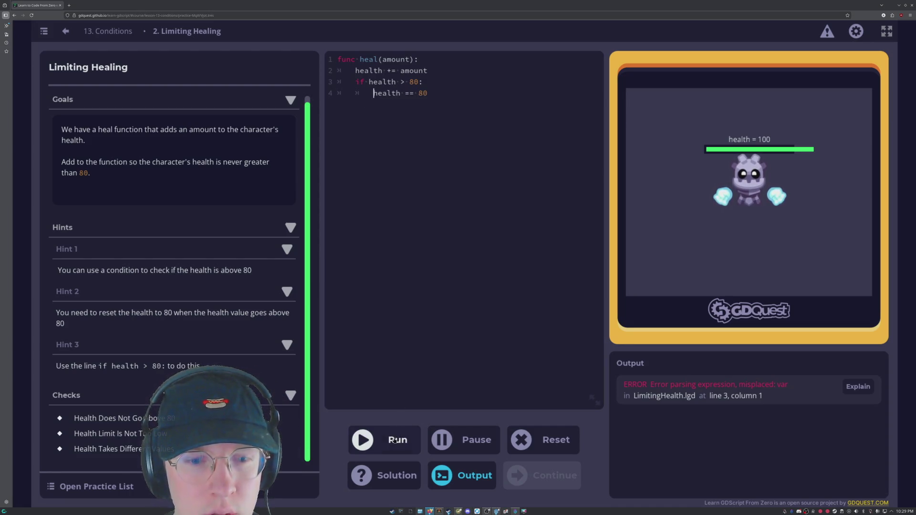
click(395, 439)
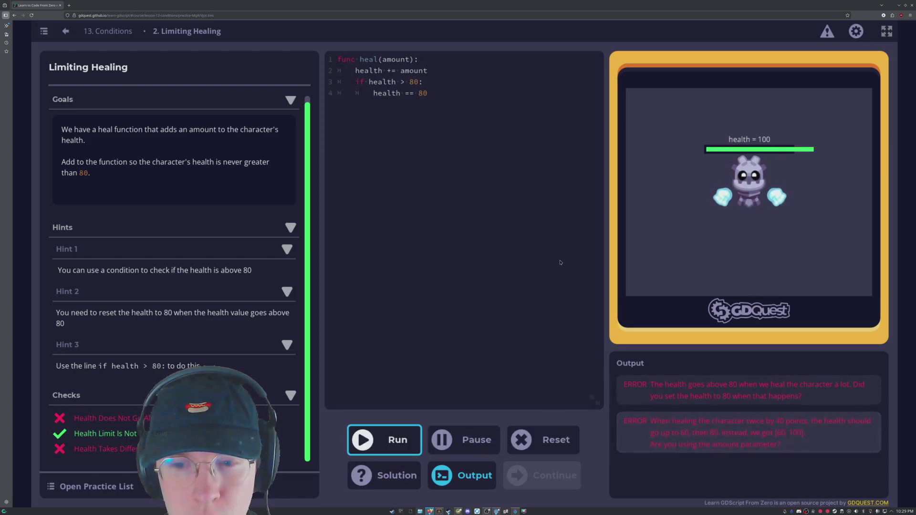
click(431, 93)
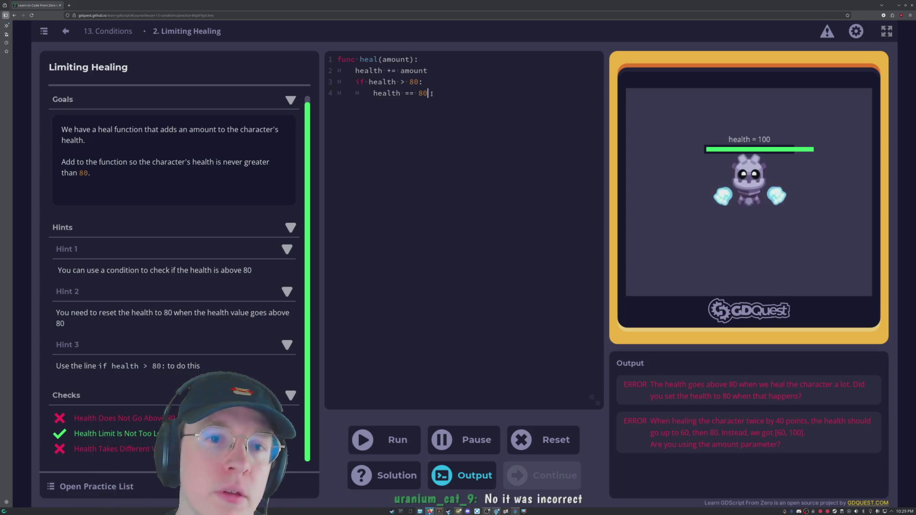
- Change line 4 to var health = 80 and rerun the checks
click(373, 93)
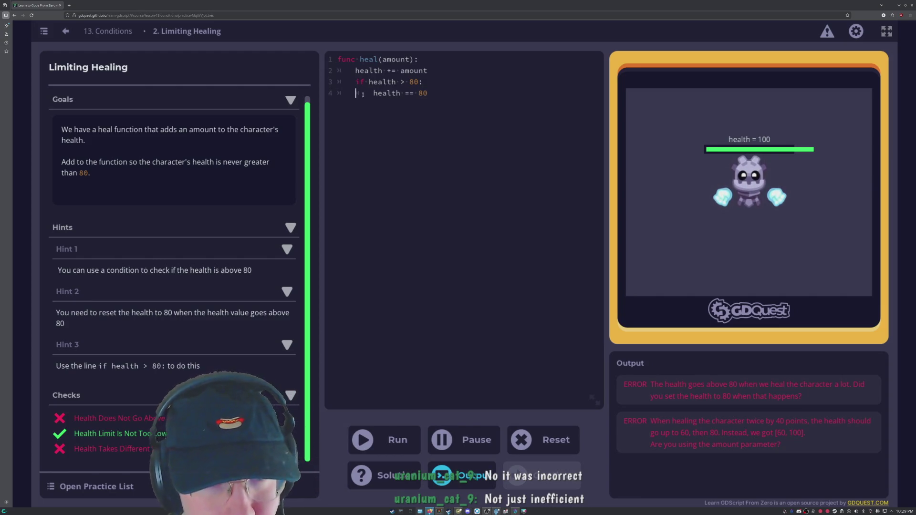
key(Right)
text(var)
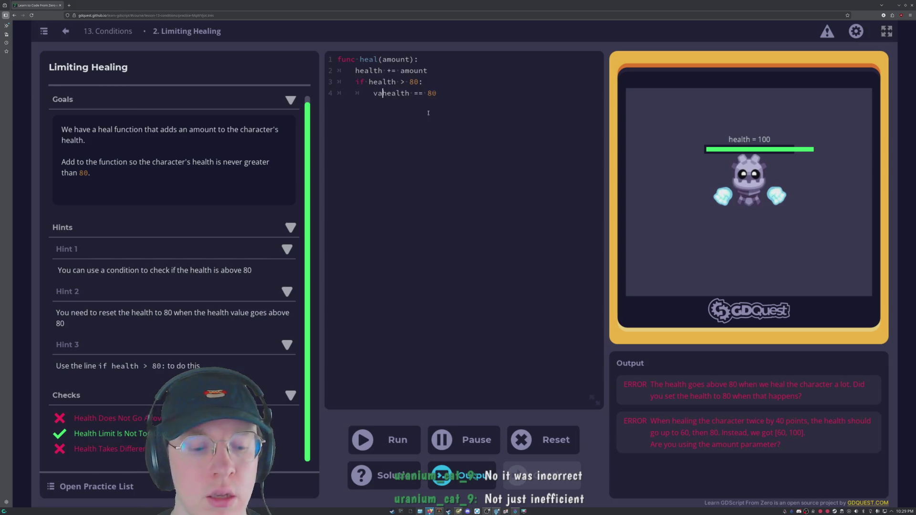
key(Right)
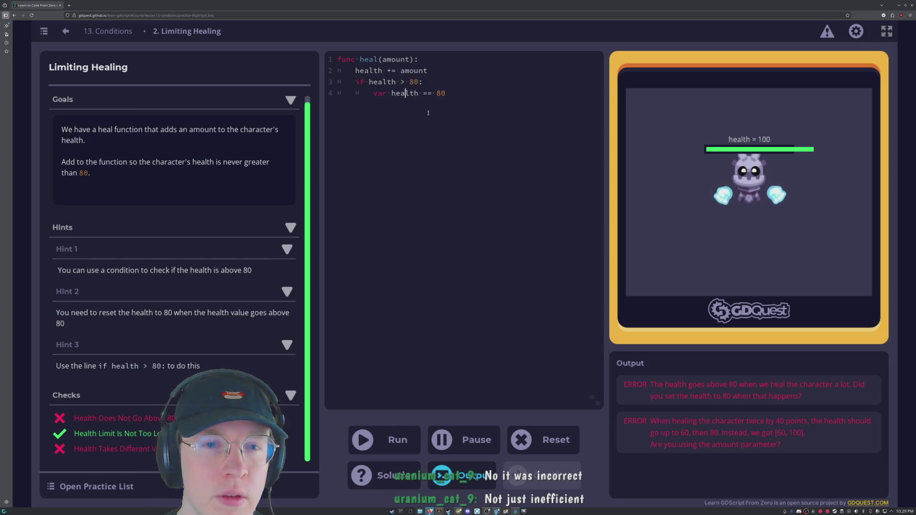
key(Left)
key(Left)
key(Delete)
click(392, 439)
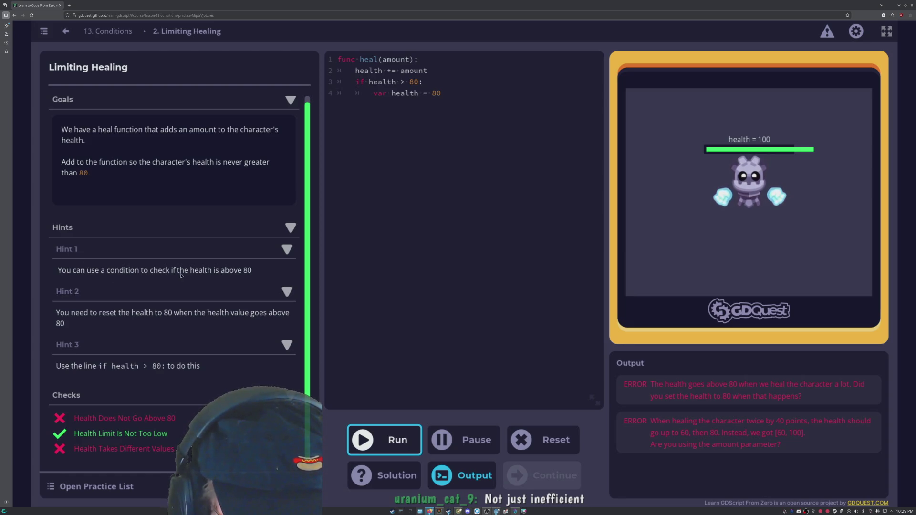
mouse_move(442, 93)
mouse_down()
mouse_move(370, 86)
mouse_move(355, 97)
mouse_up()
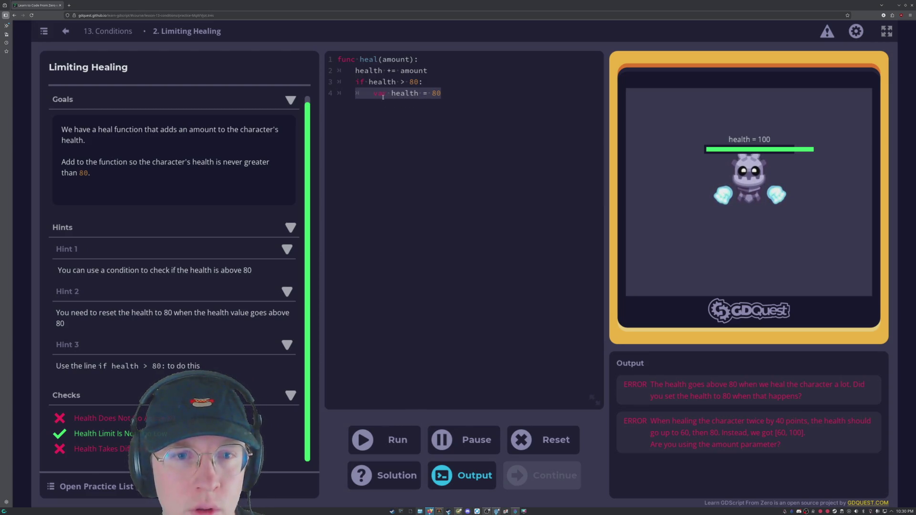
click(452, 93)
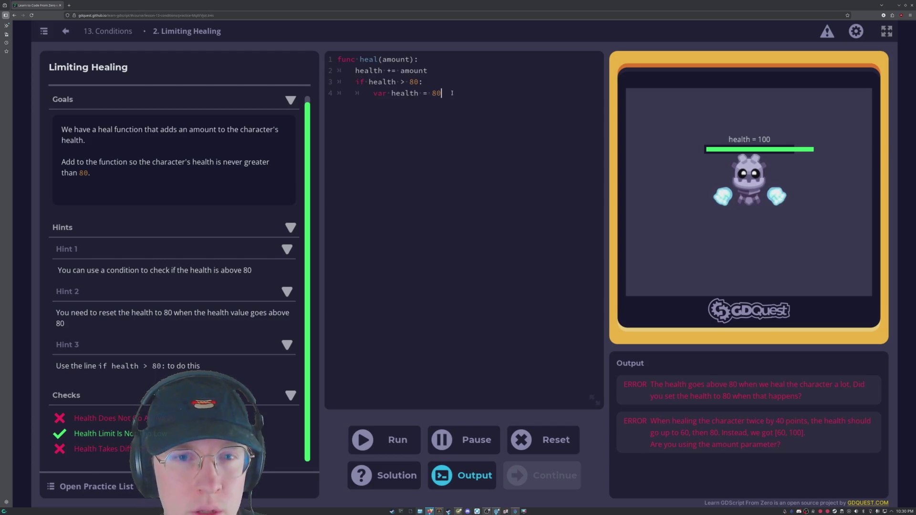
- Replace line 4 with amount = 0 and run the code
key(BackSpace)
key(BackSpace)
key(BackSpace)
key(BackSpace)
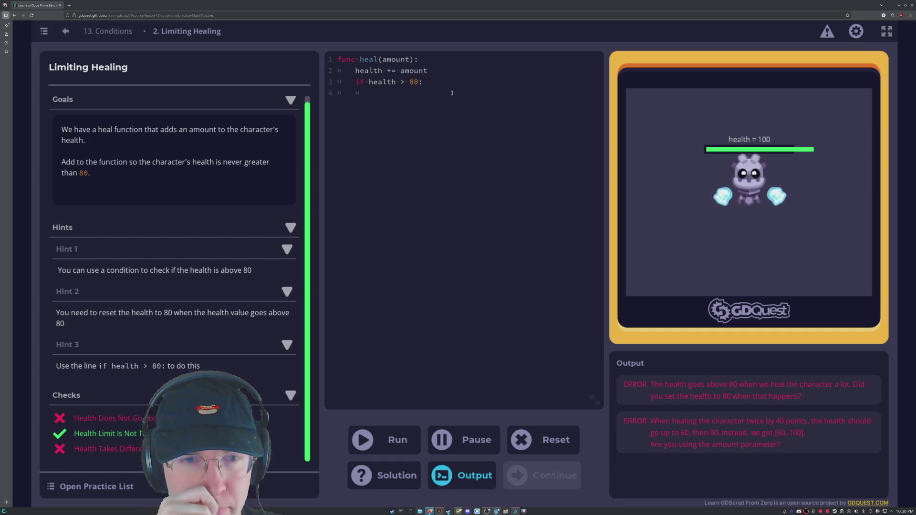
text(amount = 0)
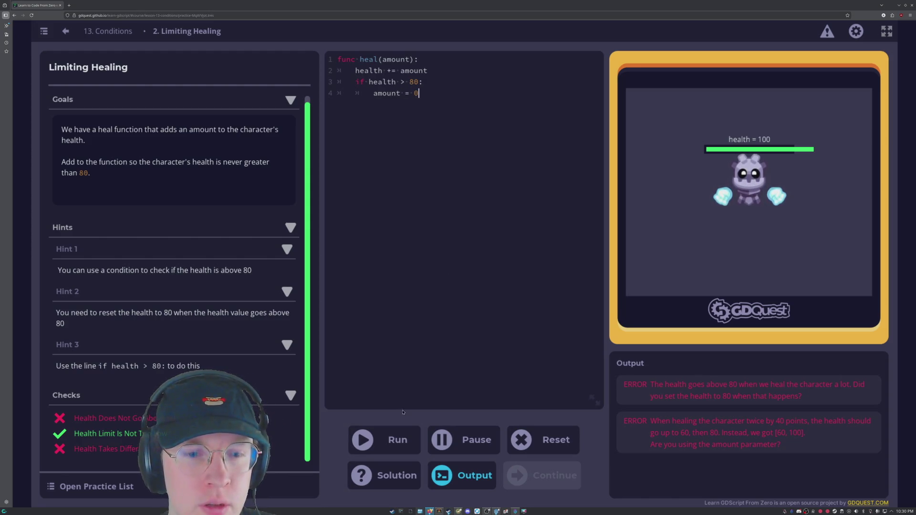
click(388, 440)
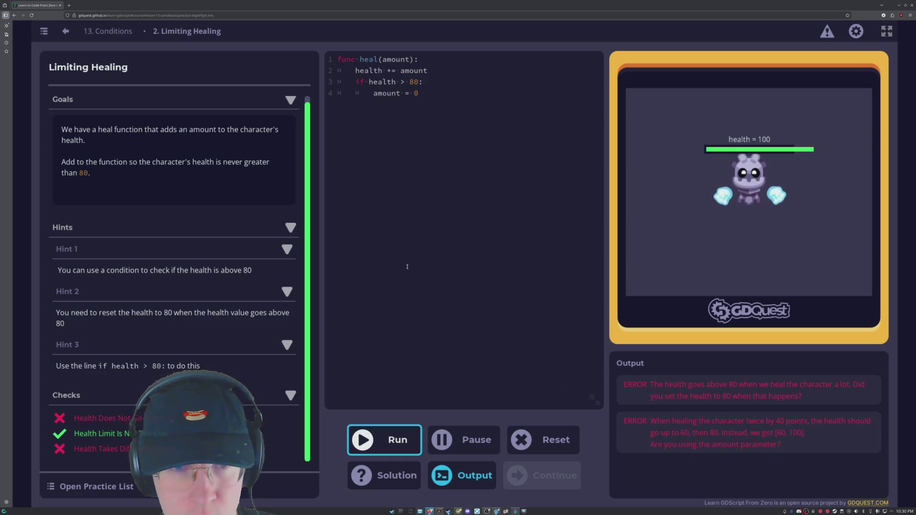
click(447, 92)
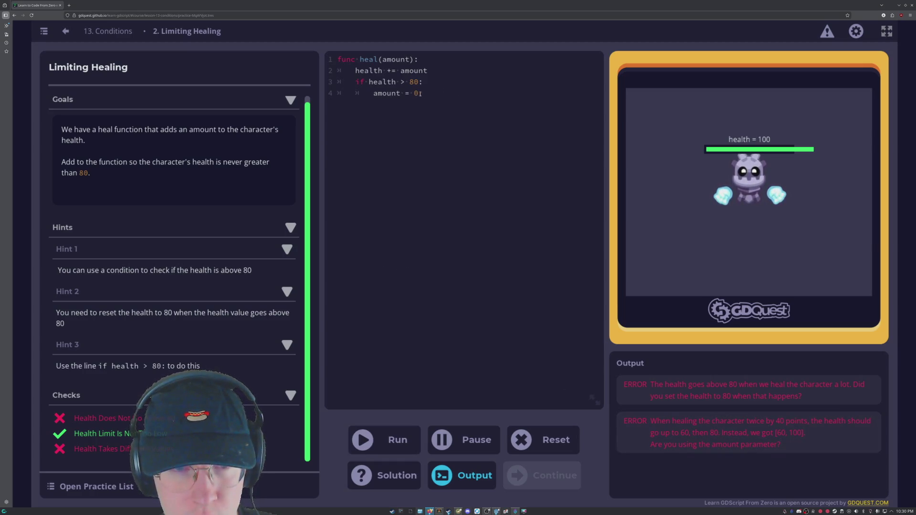
drag(447, 92, 354, 92)
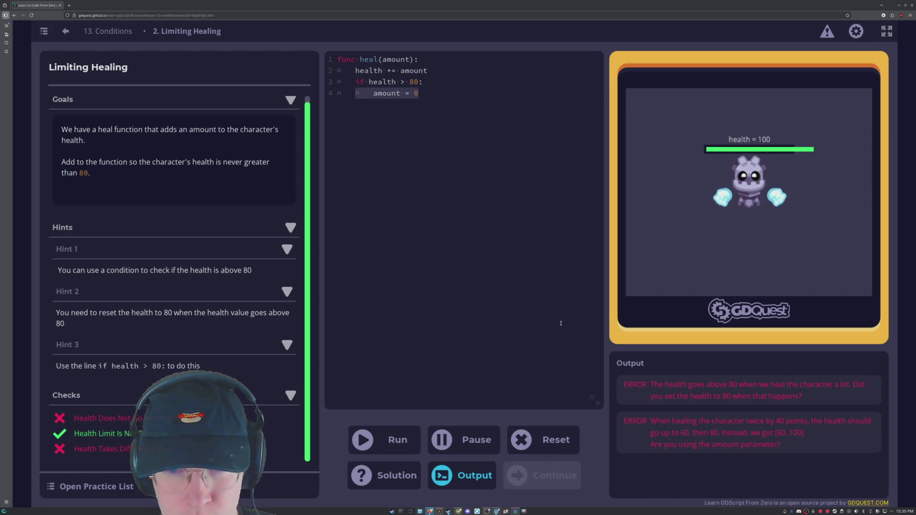
- Reset the exercise to its starting code and show the Conditions practice list
click(531, 438)
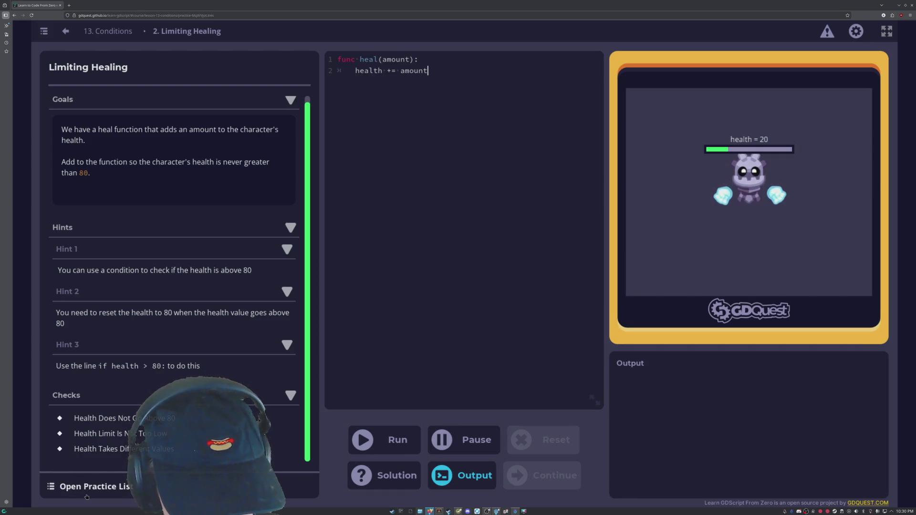
click(71, 487)
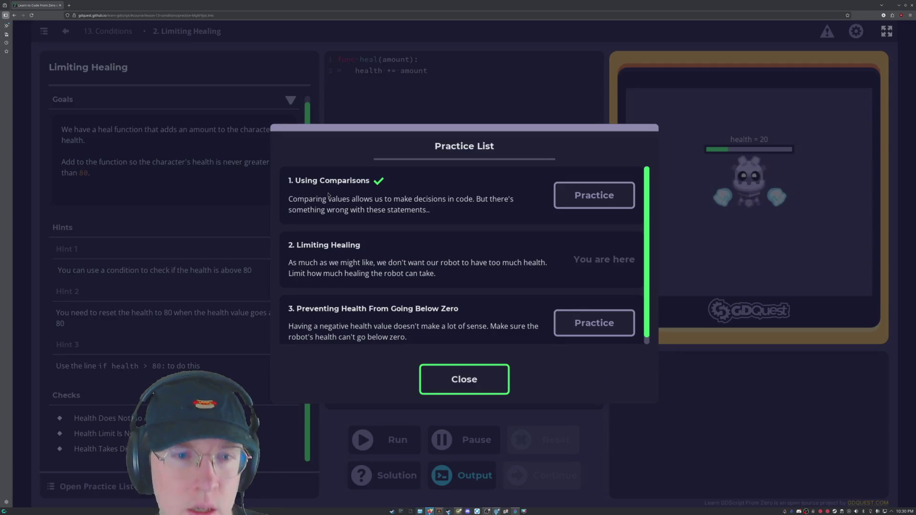
scroll(334, 194, down, 1)
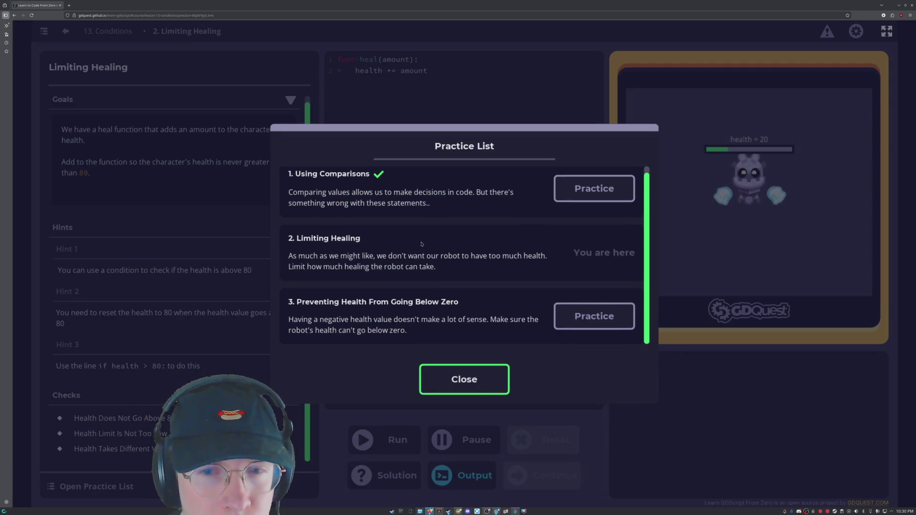
scroll(488, 214, up, 1)
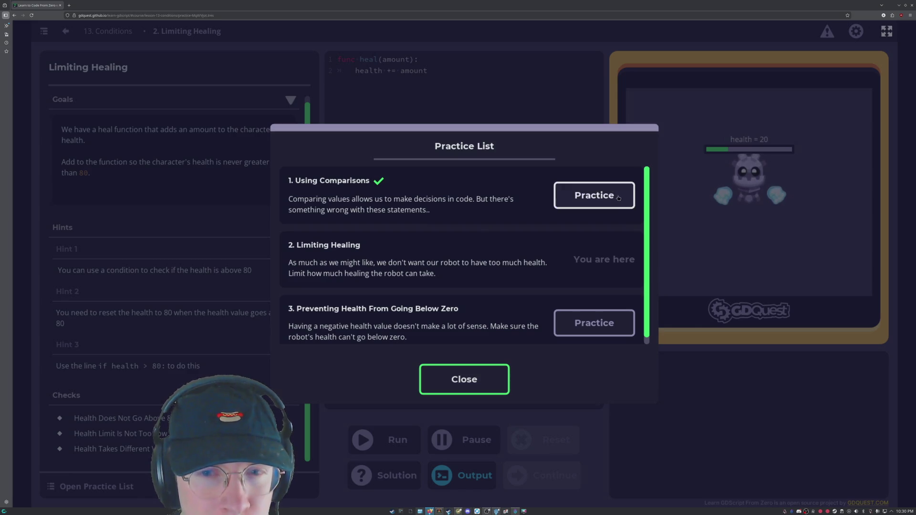
- Apply the Using Comparisons suggested solution, run it so all four statements pass, and continue
click(594, 195)
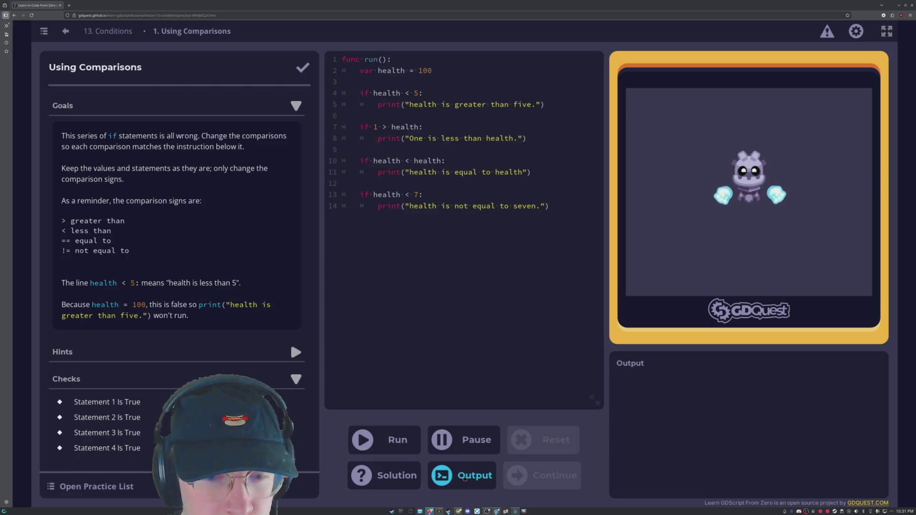
click(387, 475)
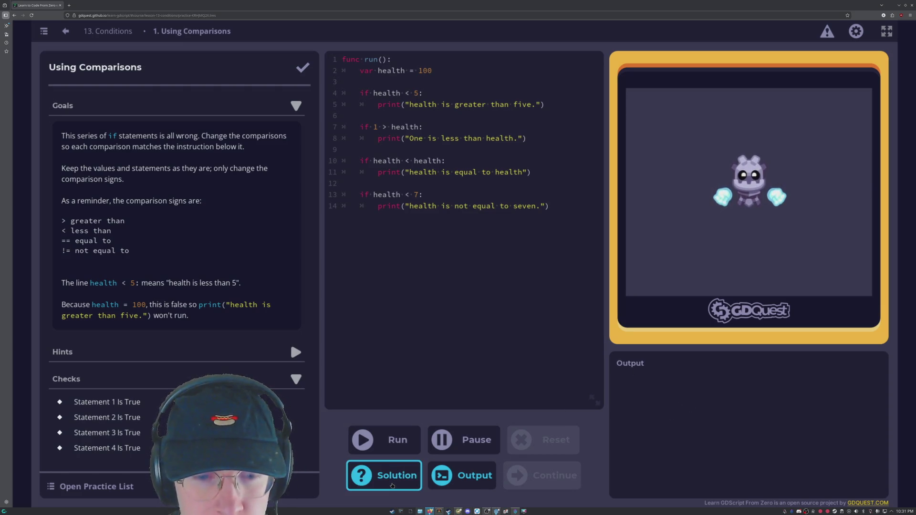
click(854, 480)
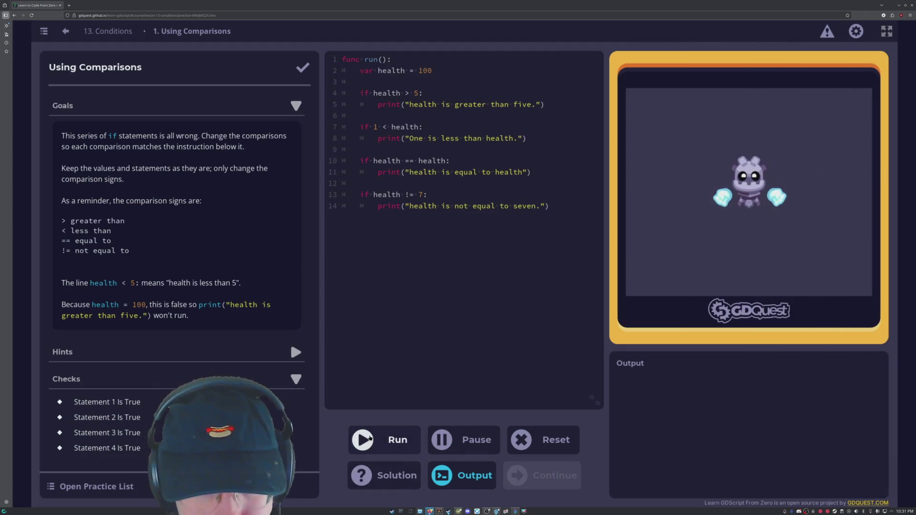
click(379, 443)
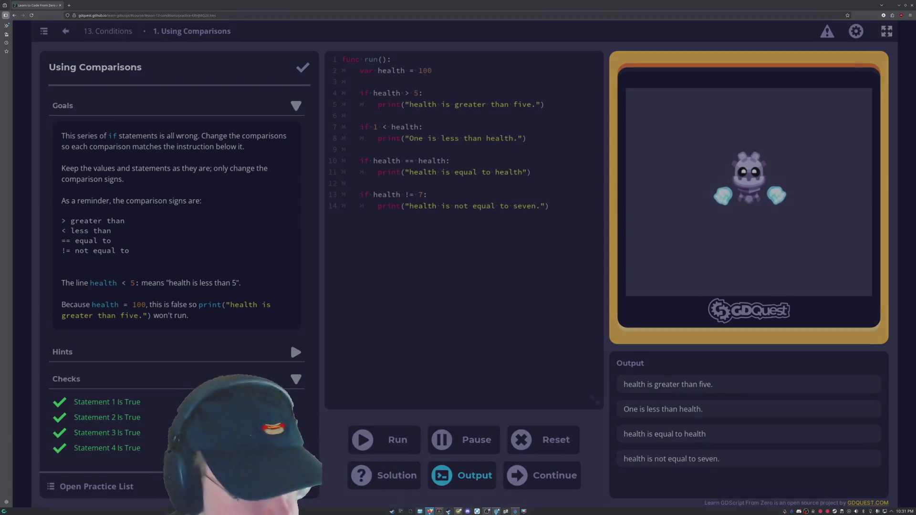
click(384, 320)
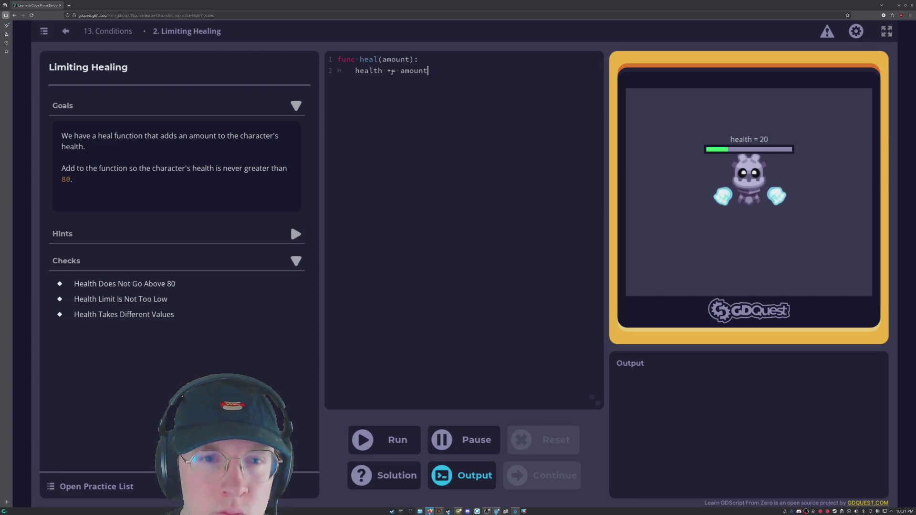
- Show the Limiting Healing suggested solution: if health > 80: health = 80
key(Left)
key(Left)
key(Left)
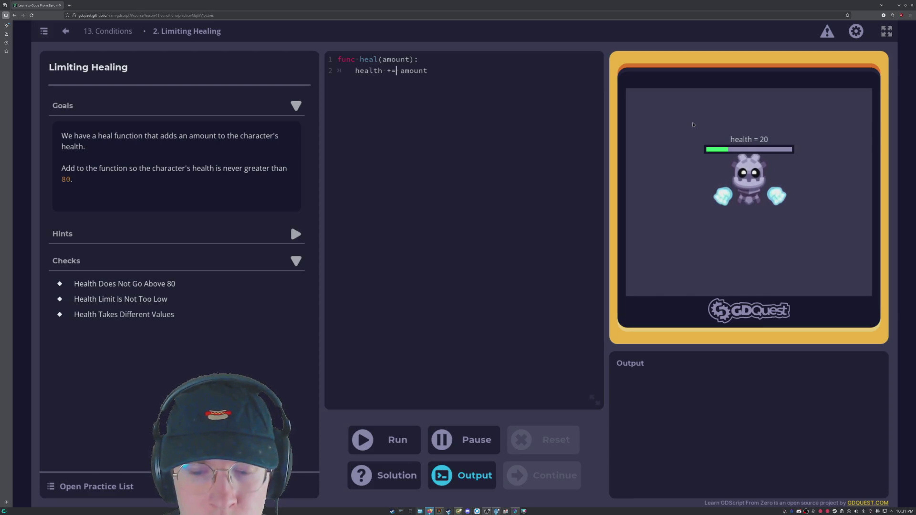
key(Right)
key(Right)
key(Right)
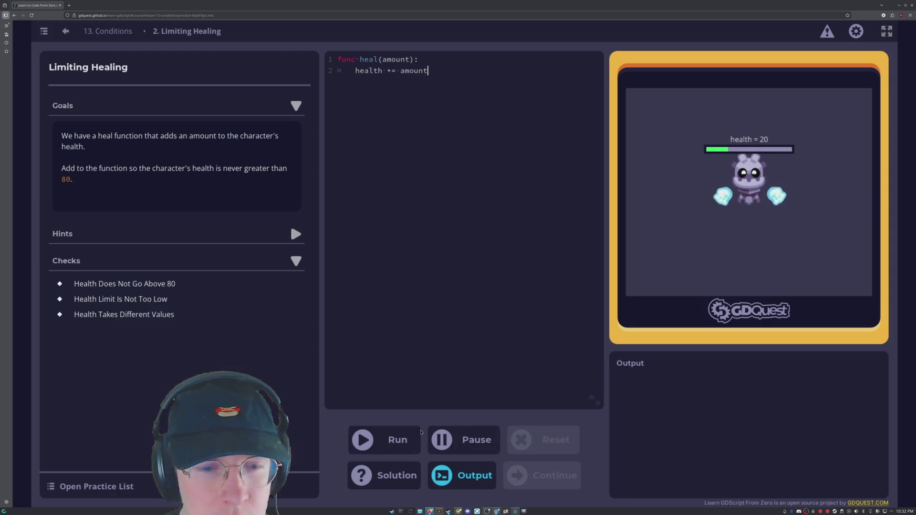
click(298, 107)
click(296, 105)
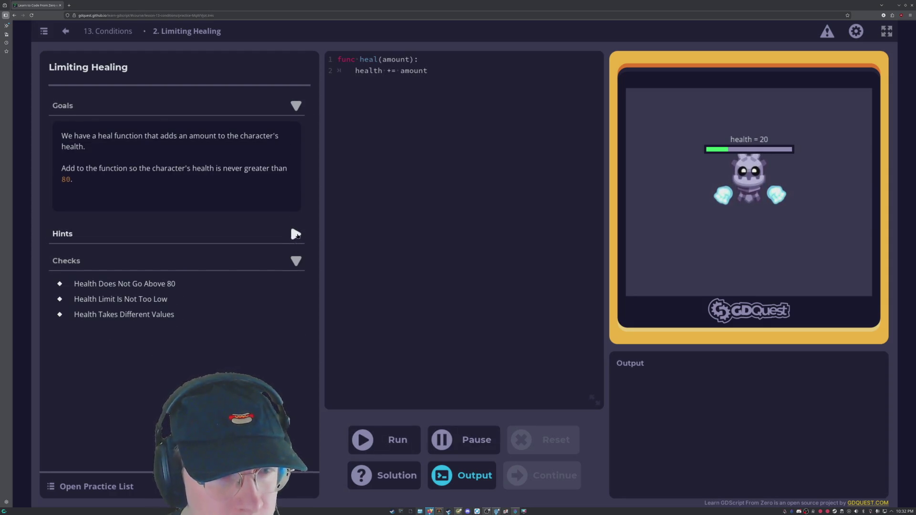
click(387, 474)
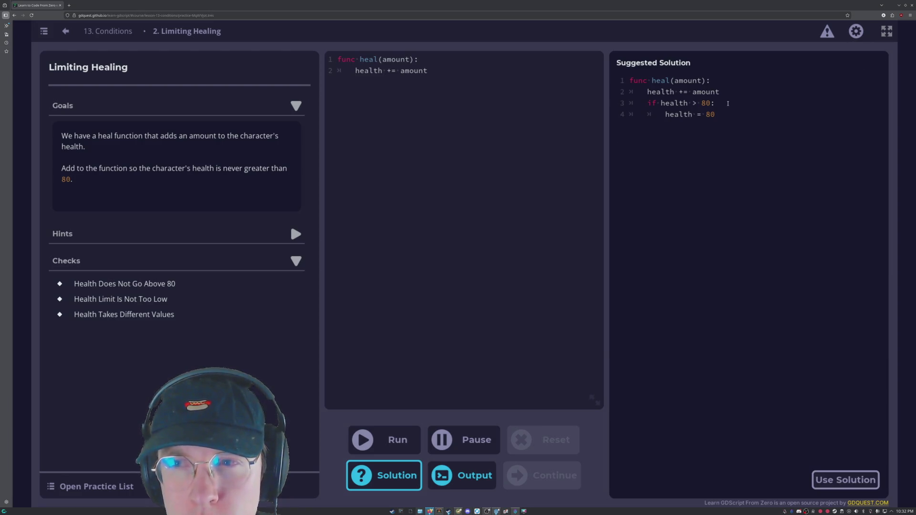
- Add 'if health > 80:' with an indented 'health = 80' after line 2 and run the checks
click(721, 112)
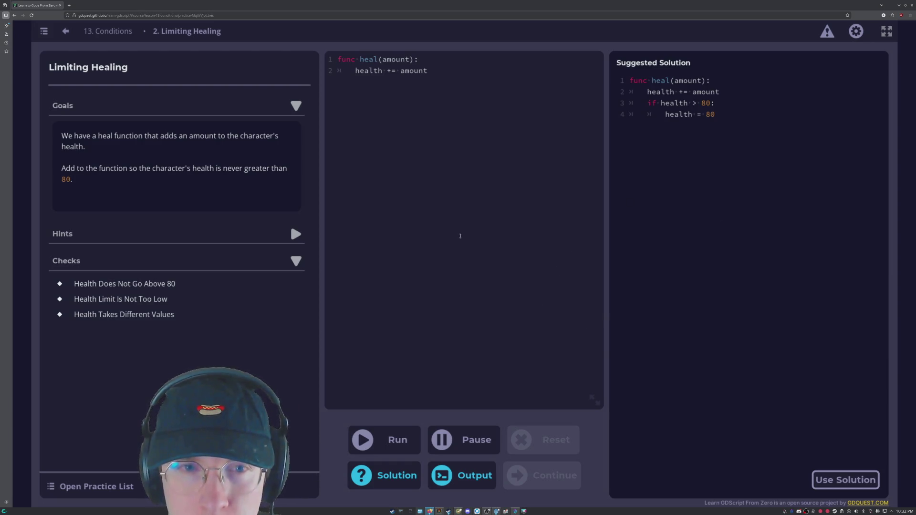
click(451, 75)
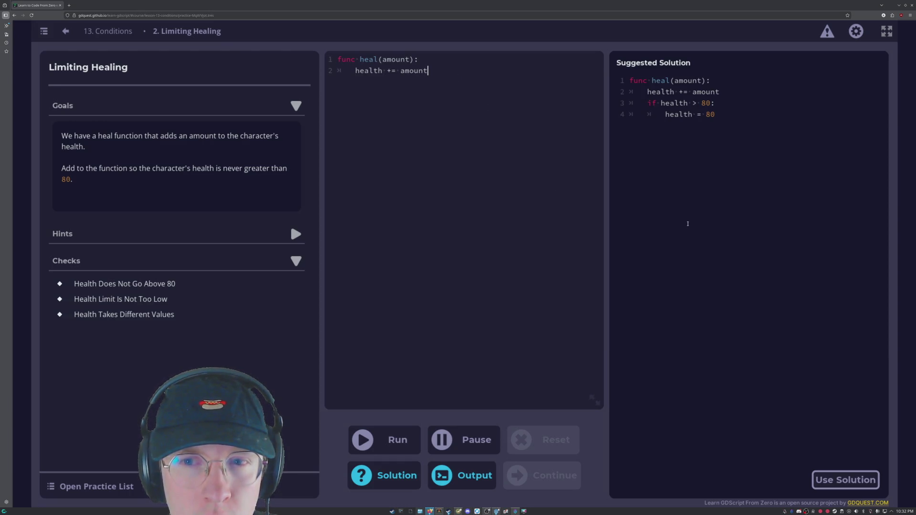
key(Return)
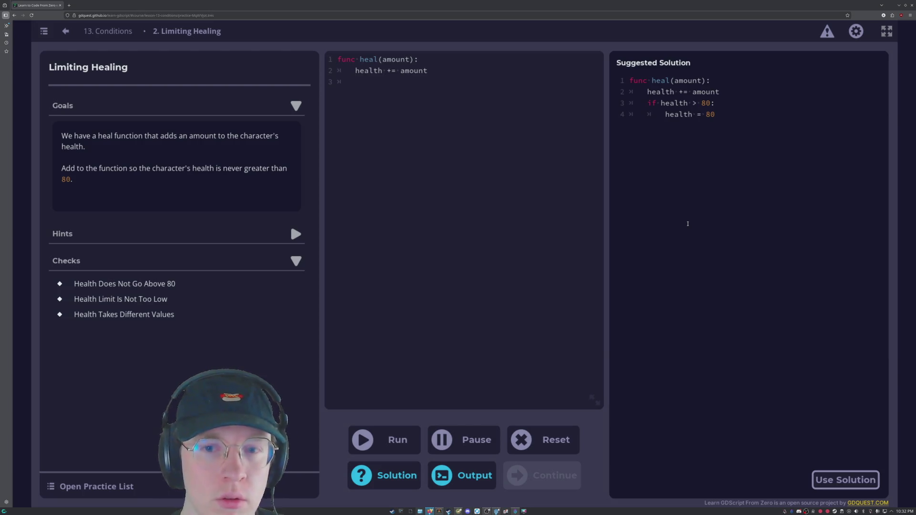
text(if health)
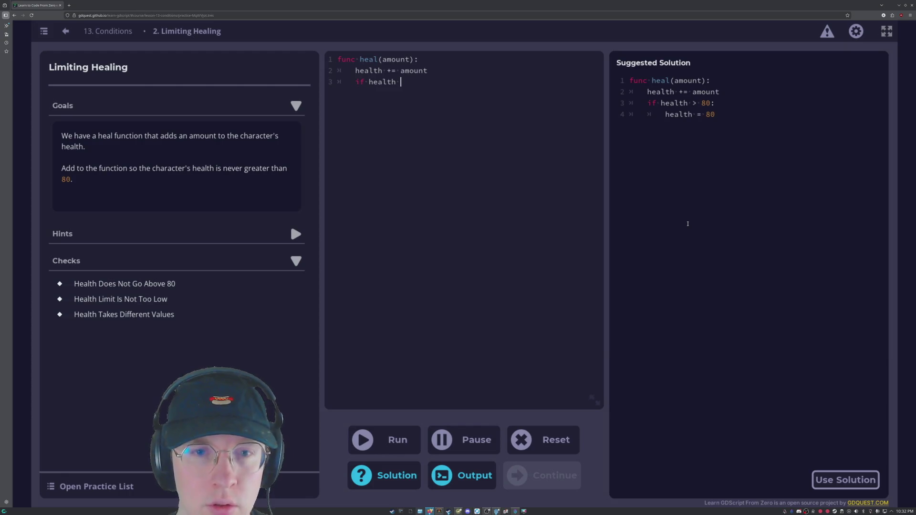
text( > 80:)
key(Return)
key(Tab)
text(health)
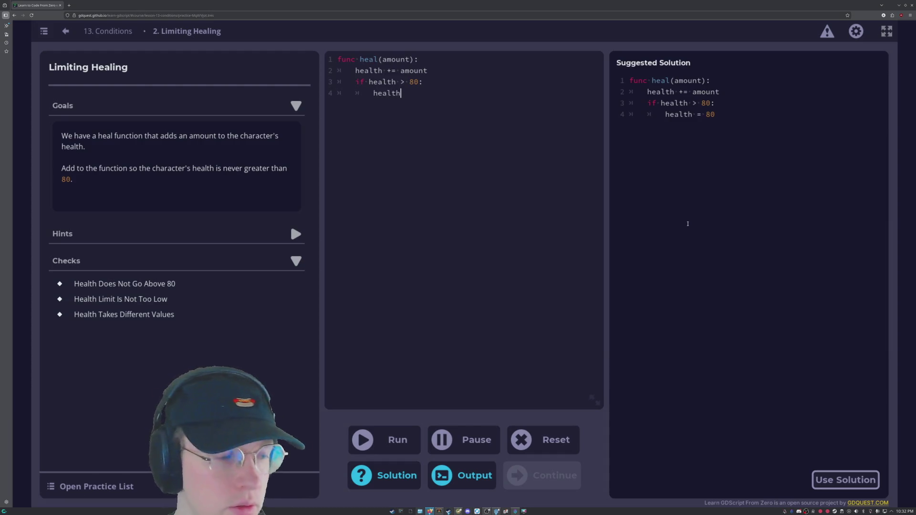
text( = 80)
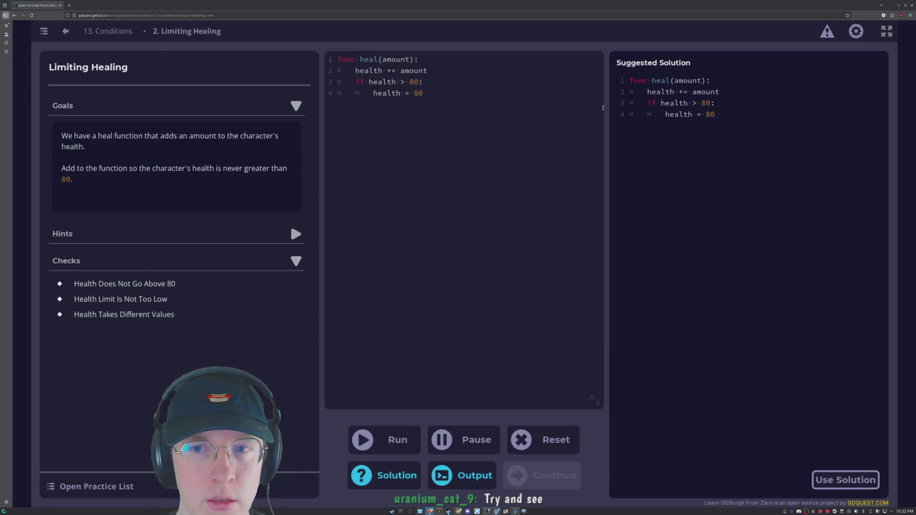
click(389, 439)
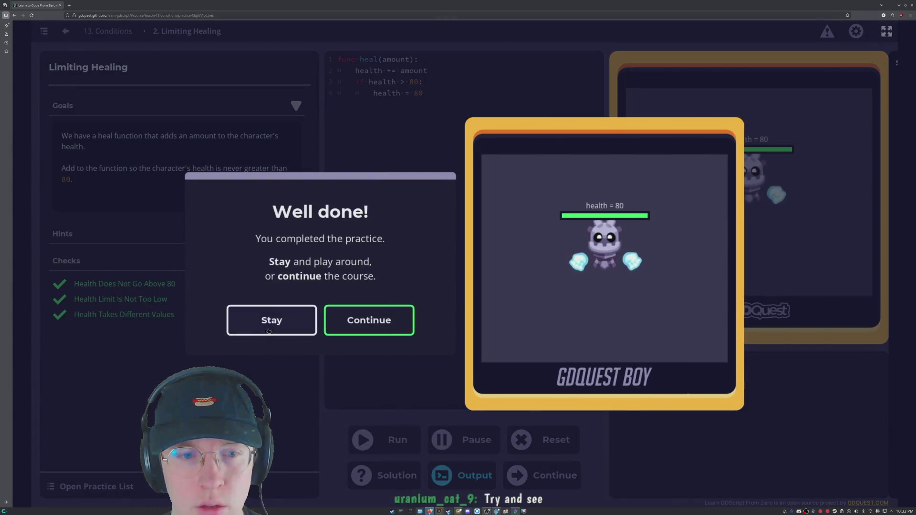
- Stay on the exercise, test health == 80 on line 4, then revert to health = 80 and rerun
click(272, 320)
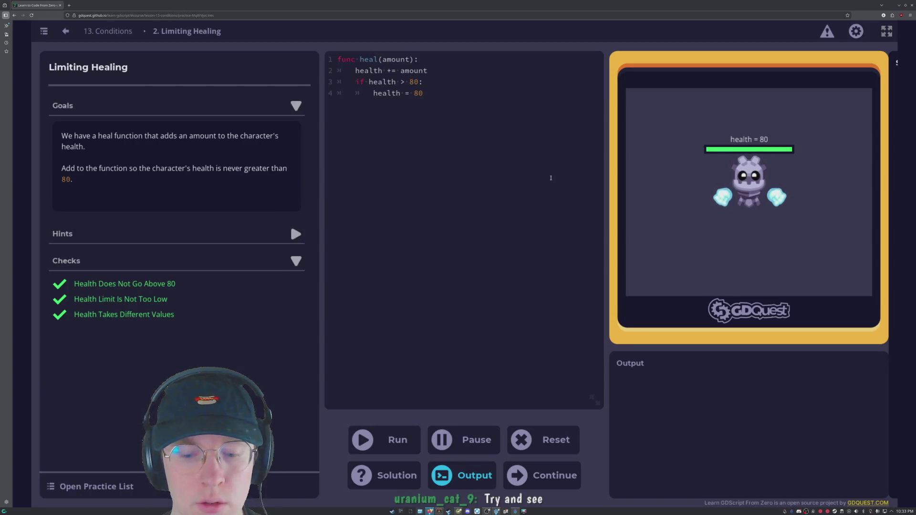
text(=)
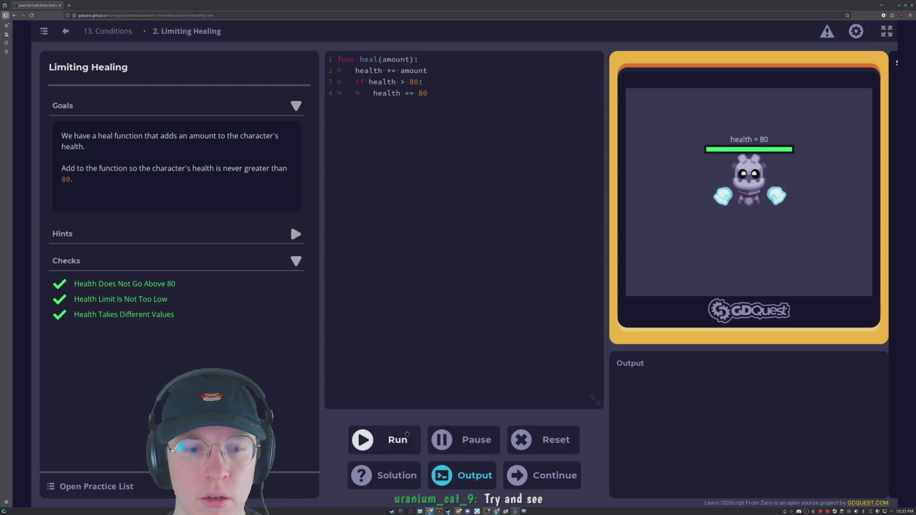
click(405, 436)
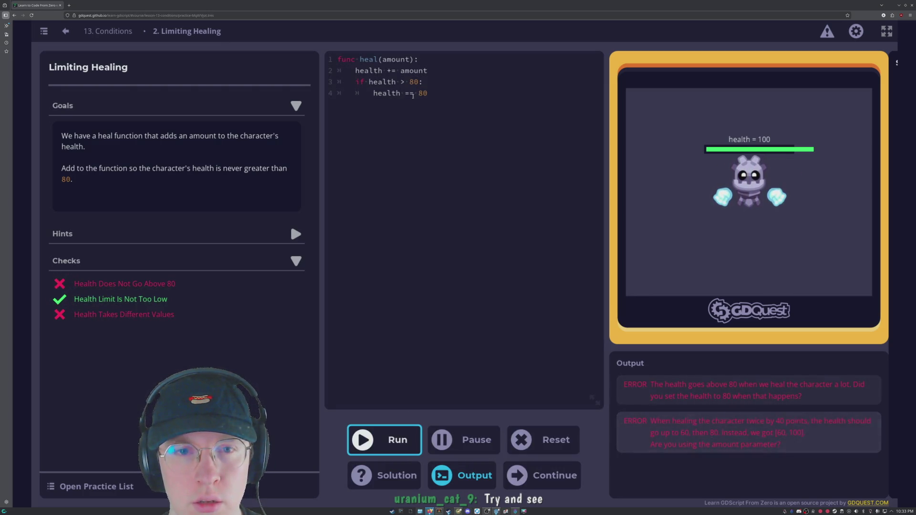
key(BackSpace)
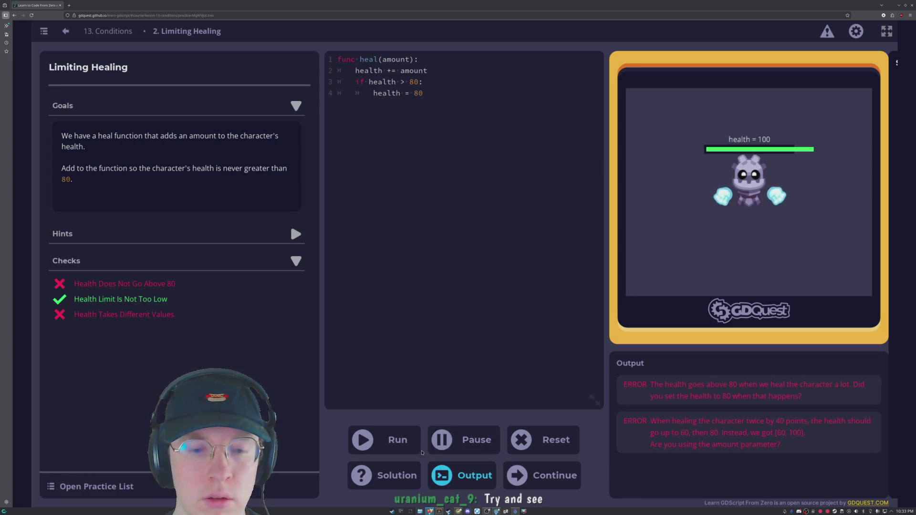
click(393, 442)
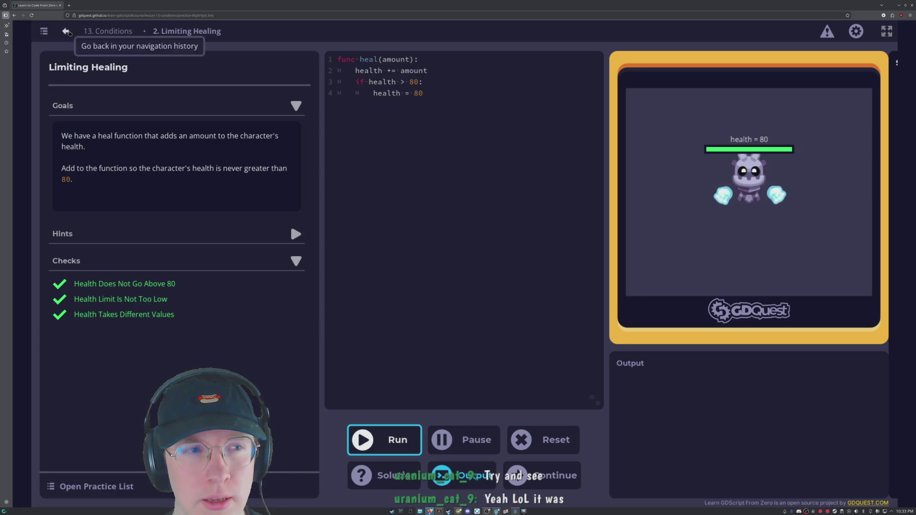
- Add and remove an extra = on line 4, then continue to Preventing Health from Going Below Zero
click(408, 93)
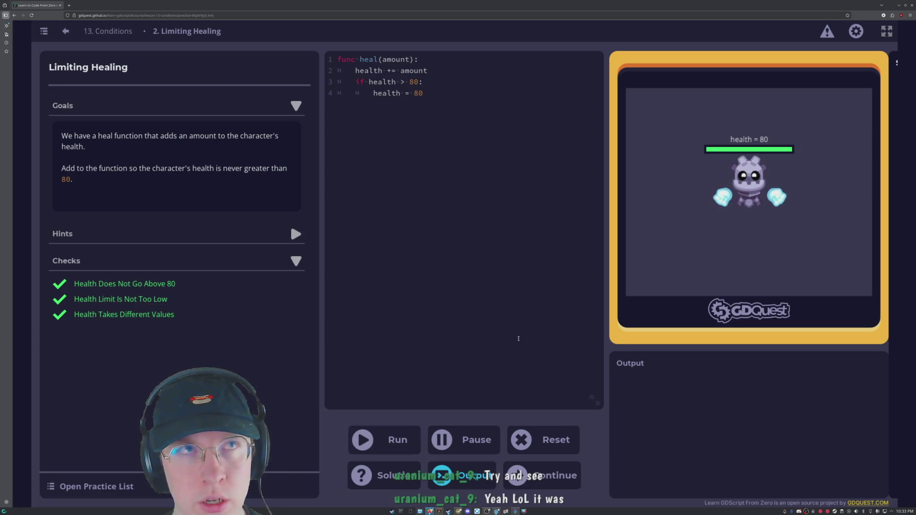
click(425, 93)
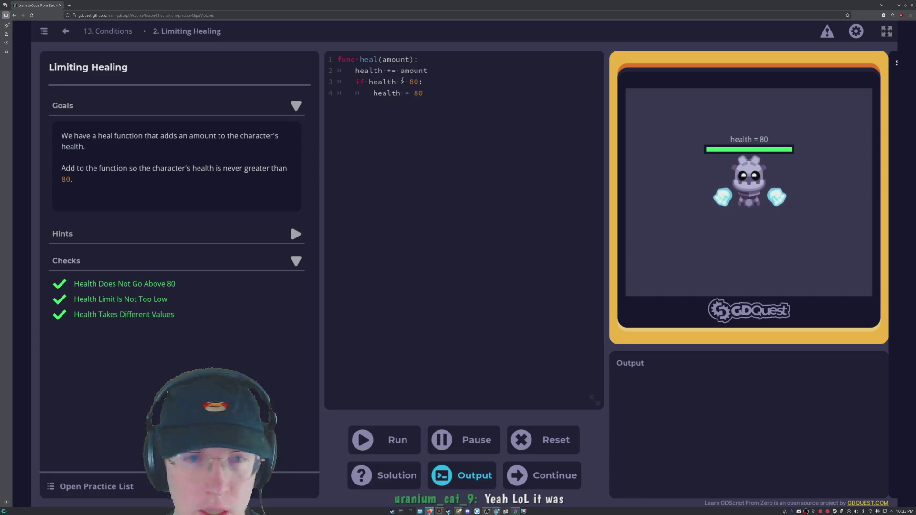
key(Left)
key(Left)
key(Left)
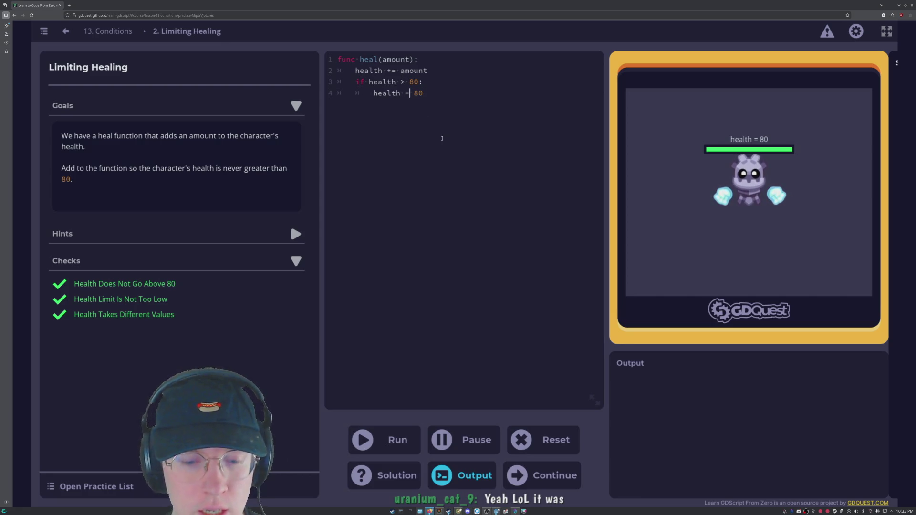
text(=)
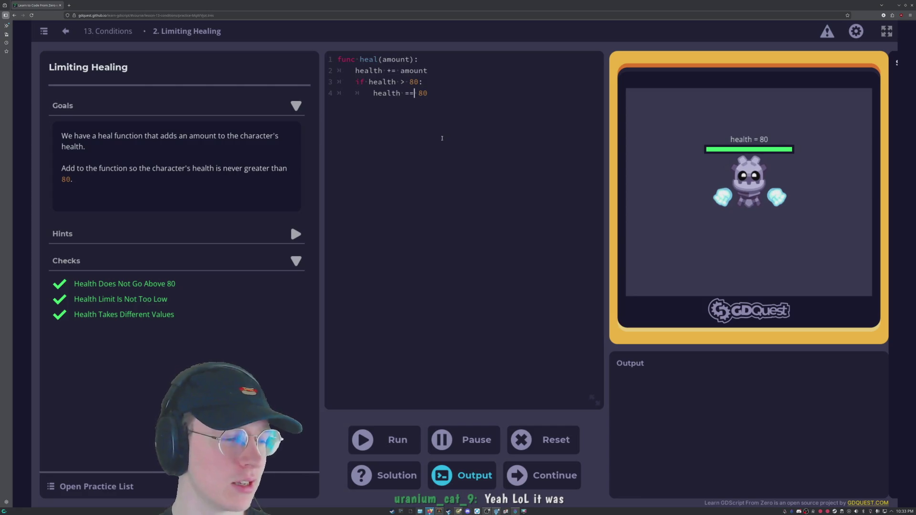
key(BackSpace)
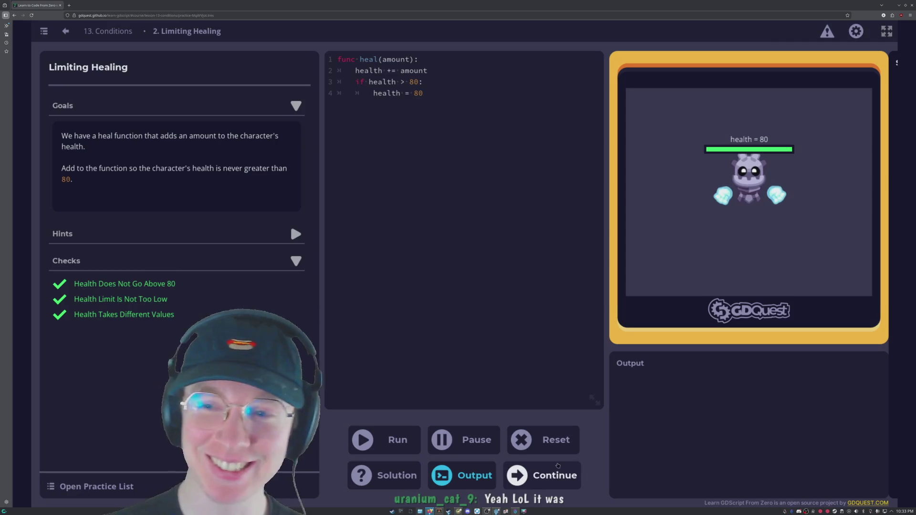
click(424, 93)
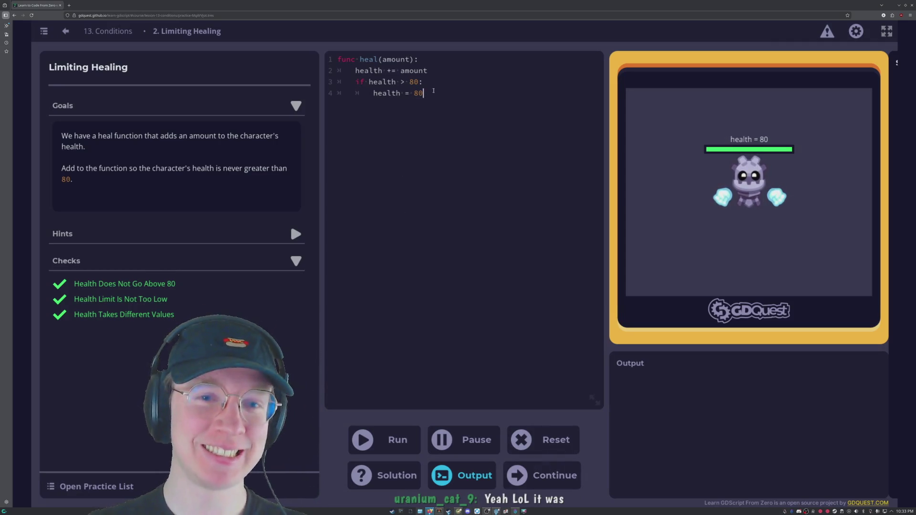
click(420, 81)
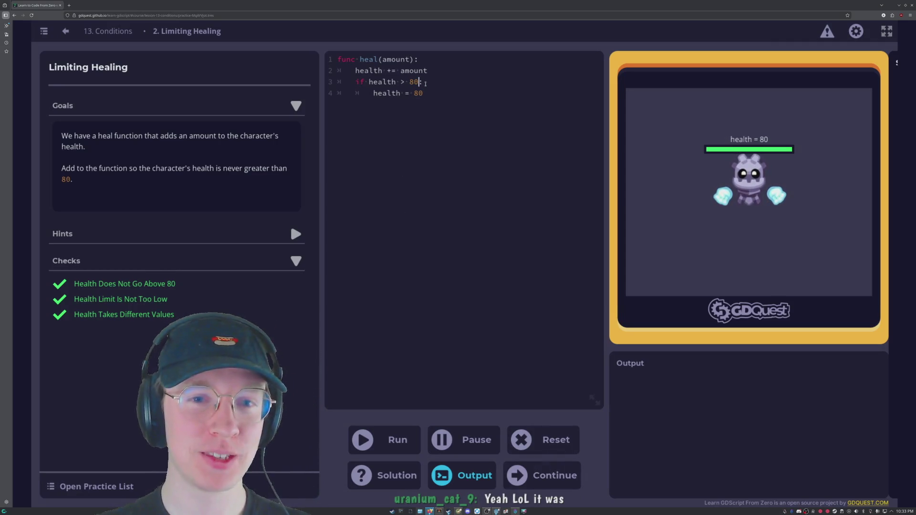
click(409, 93)
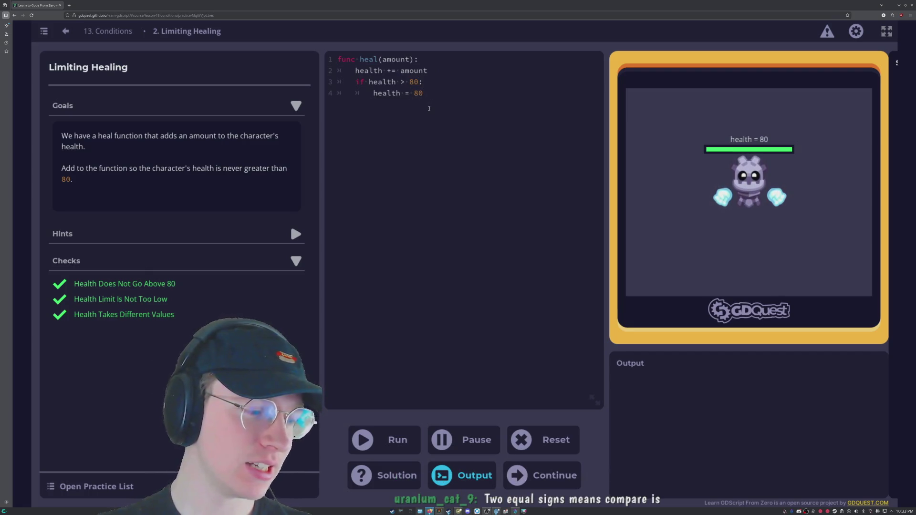
click(436, 82)
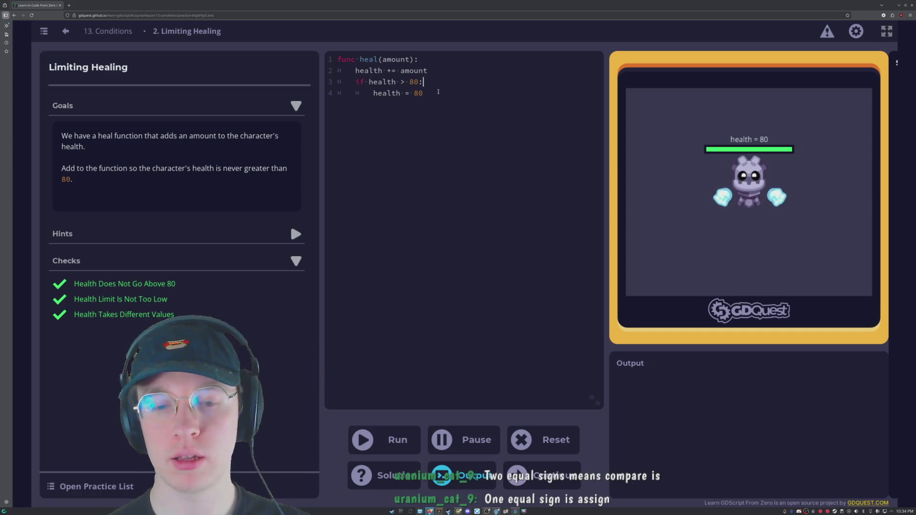
click(544, 476)
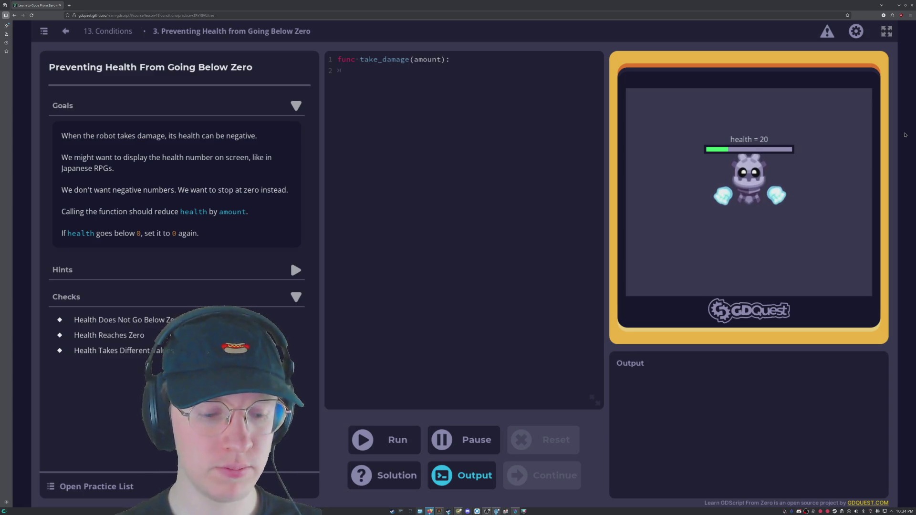
- In take_damage, write health -= amount, then if health < 0 with an indented health = 0
text(health )
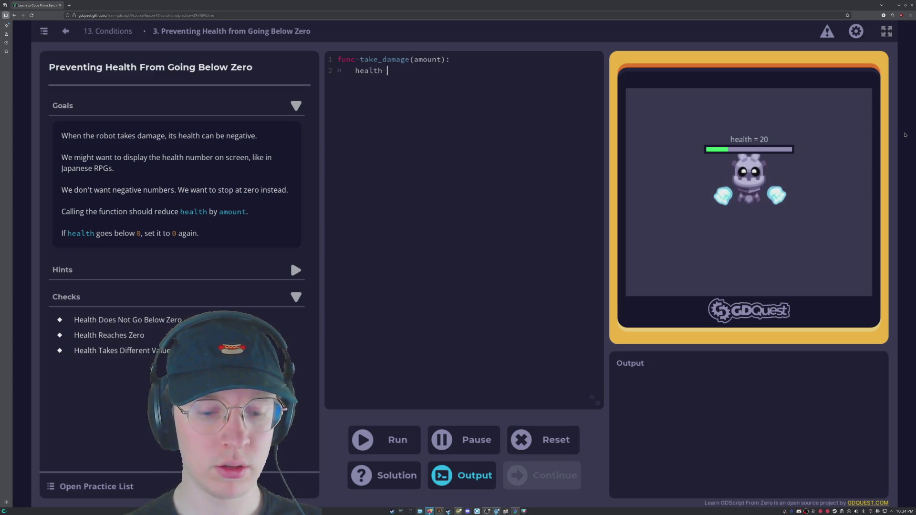
text(-=)
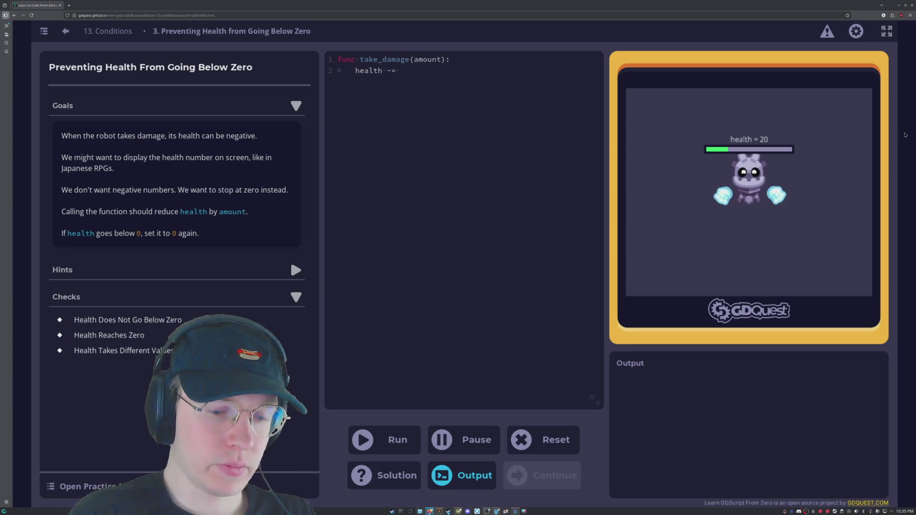
text(amount)
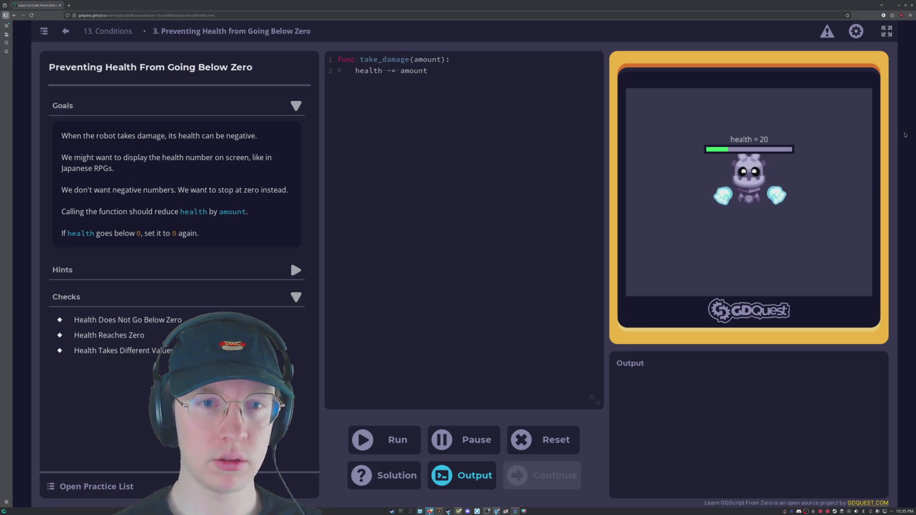
key(Return)
text(if )
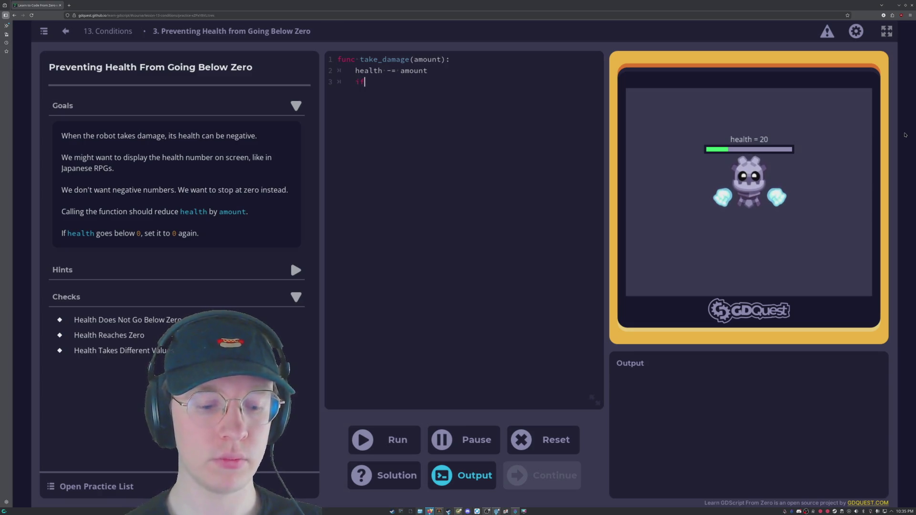
text(health)
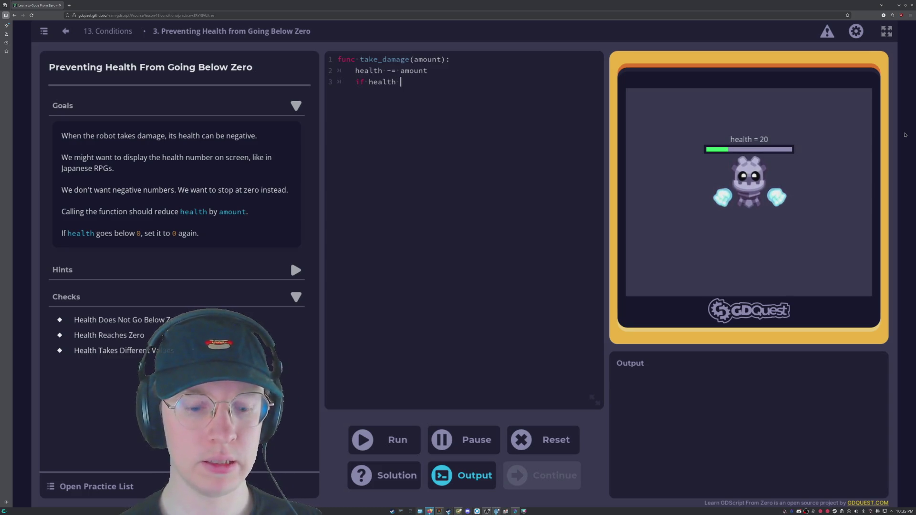
text( < 0)
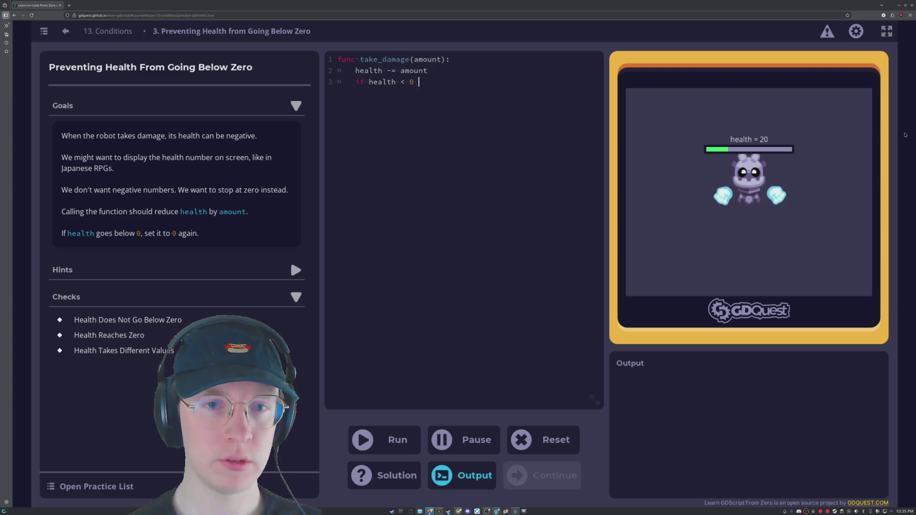
key(Tab)
text(health = 0)
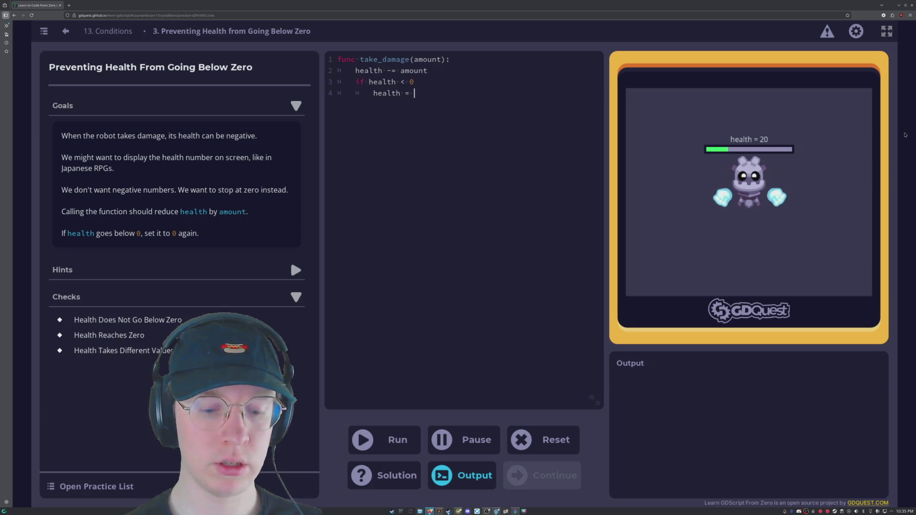